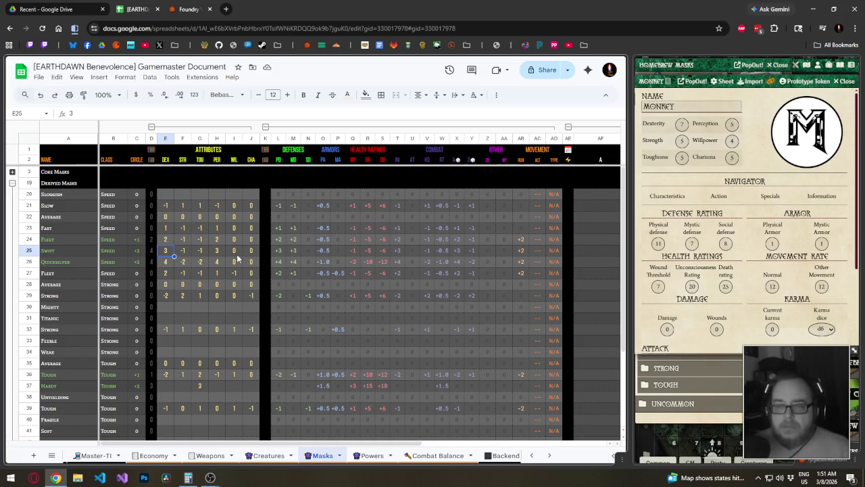
# - Fill the Sluggish mask's DEX through CHA cells (E20:J20) with zeros
pyautogui.click(233, 253)
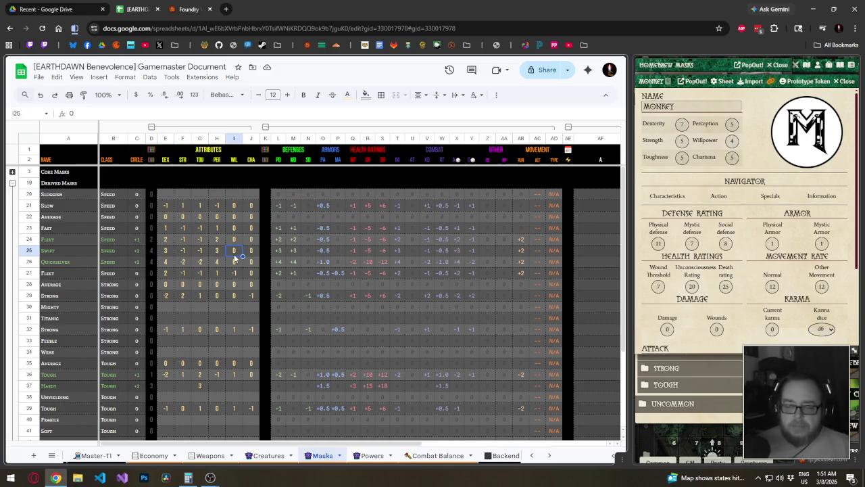
pyautogui.click(77, 230)
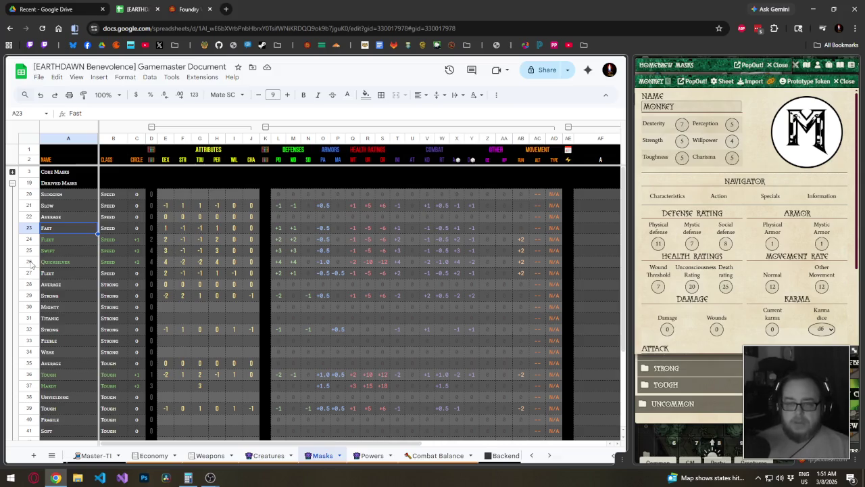
pyautogui.click(169, 196)
pyautogui.write('0\t0\t0\t0\t0')
pyautogui.press('Tab')
pyautogui.write('0')
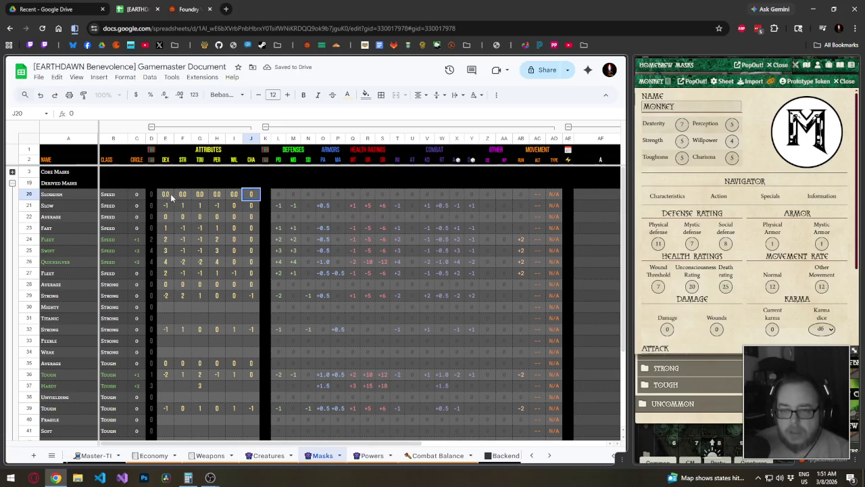
# - Copy the Slow row's modifiers into the Sluggish row
pyautogui.keyDown('shift'); pyautogui.click(165, 196); pyautogui.keyUp('shift')
pyautogui.moveTo(164, 205); pyautogui.dragTo(554, 205)
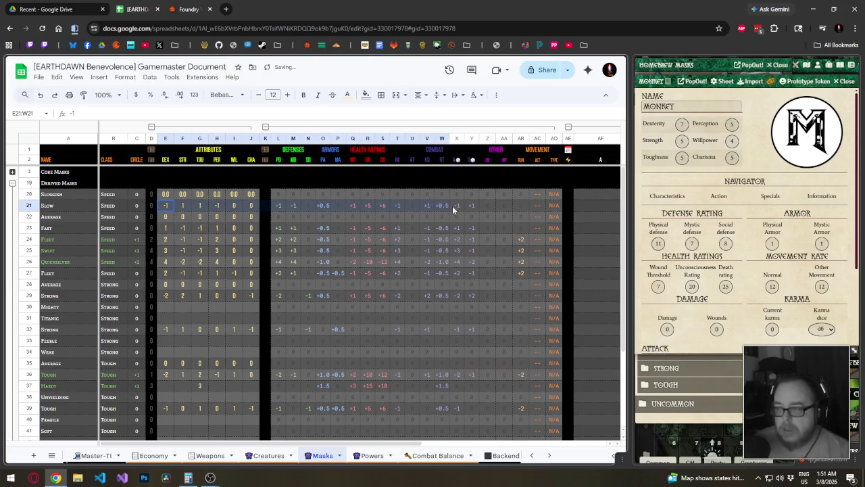
pyautogui.hotkey('ctrl', 'c')
pyautogui.click(179, 193)
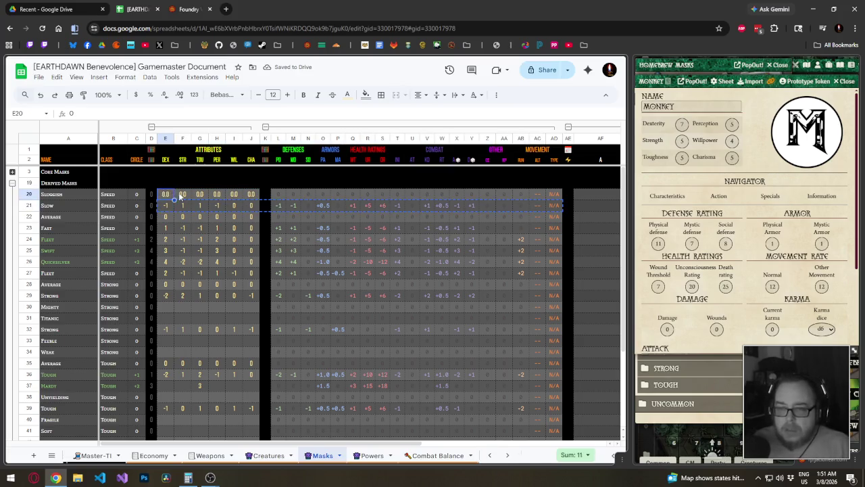
pyautogui.hotkey('ctrl', 'v')
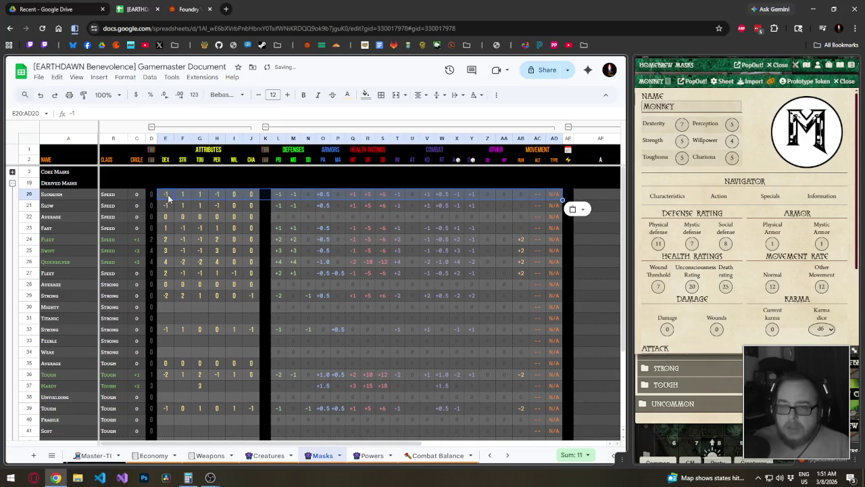
# - Overwrite the attributes of Sluggish, Slow and the following mask rows through Fleet with zeros
pyautogui.click(165, 194)
pyautogui.write('0\t0\t0\t0')
pyautogui.press('Down')
pyautogui.press('Down')
pyautogui.press('Left')
pyautogui.press('Up')
pyautogui.write('0')
pyautogui.press('Left')
pyautogui.write('0')
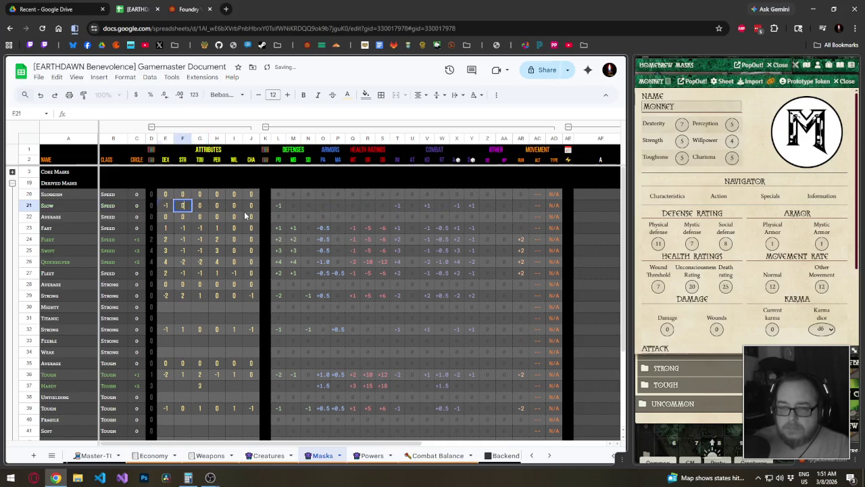
pyautogui.press('Down')
pyautogui.press('Down')
pyautogui.write('0\t0\t0\t0')
pyautogui.press('Return')
pyautogui.press('Left')
pyautogui.write('0\t0\t0\t0\t0')
# - Set Swift's remaining attribute cells to 0 and check Fleet's total formula
pyautogui.press('Down')
pyautogui.press('Down')
pyautogui.press('Left')
pyautogui.press('Up')
pyautogui.press('Left')
pyautogui.write('0')
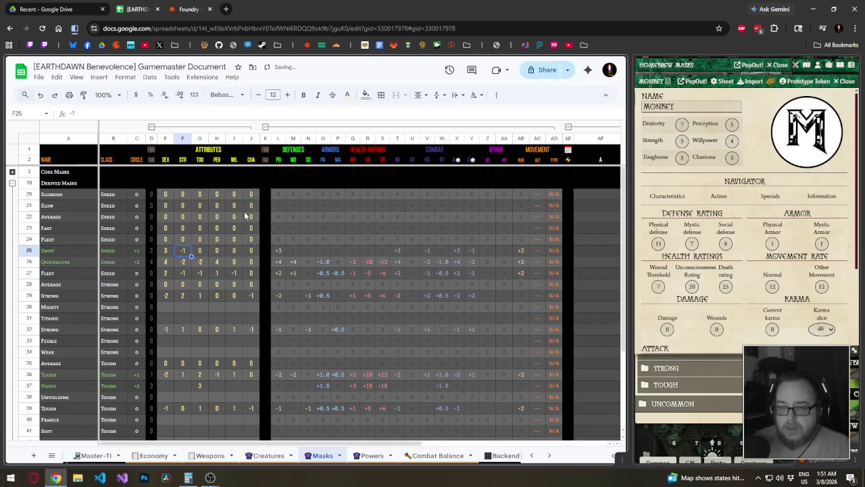
pyautogui.press('Left')
pyautogui.press('Left')
pyautogui.press('Left')
pyautogui.write('0')
pyautogui.press('Right')
pyautogui.press('Up')
pyautogui.press('Left')
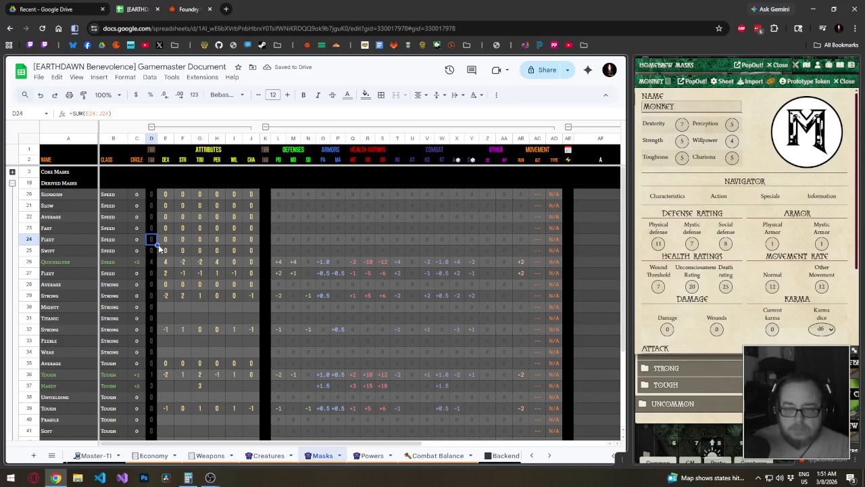
# - Reset the Quicksilver row's attribute values to 0
pyautogui.click(162, 261)
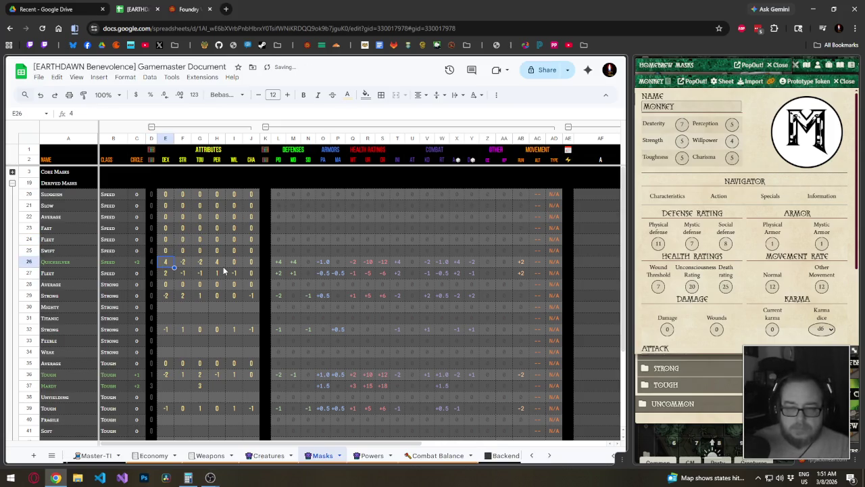
pyautogui.write('0\t0\t0\t0')
pyautogui.press('Tab')
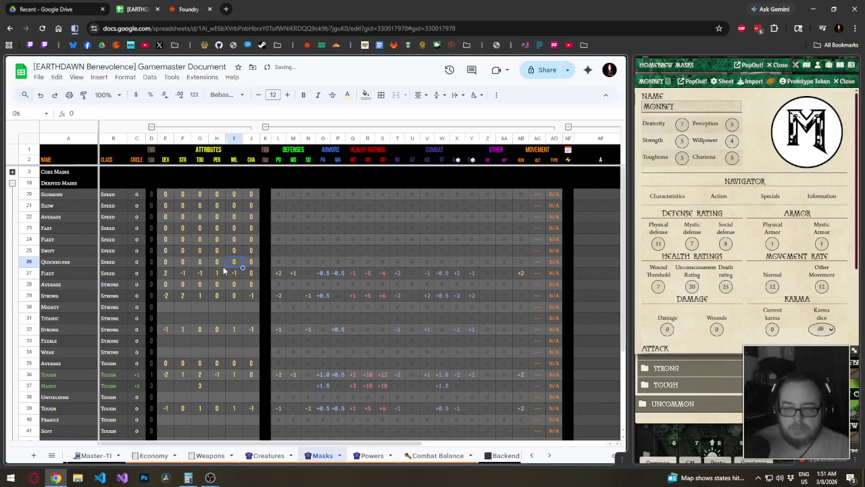
pyautogui.press('Left')
pyautogui.press('Left')
pyautogui.press('Left')
pyautogui.press('Up')
pyautogui.press('Left')
pyautogui.press('Up')
pyautogui.press('Left')
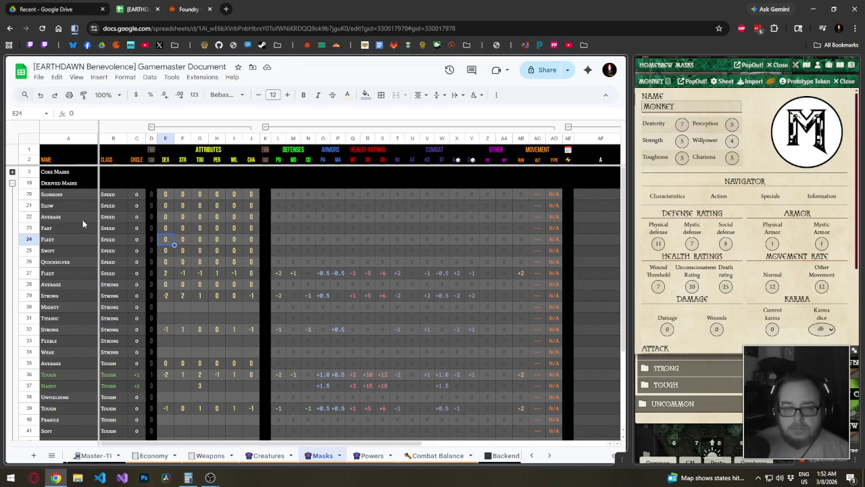
# - Set Slow's DEX to -1 and Sluggish's DEX to -2
pyautogui.click(164, 218)
pyautogui.click(165, 204)
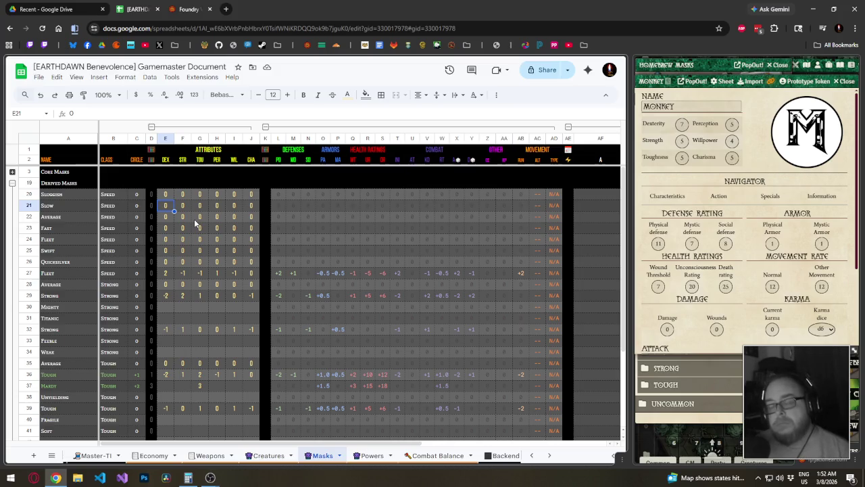
pyautogui.write('-1')
pyautogui.press('Up')
pyautogui.write('-')
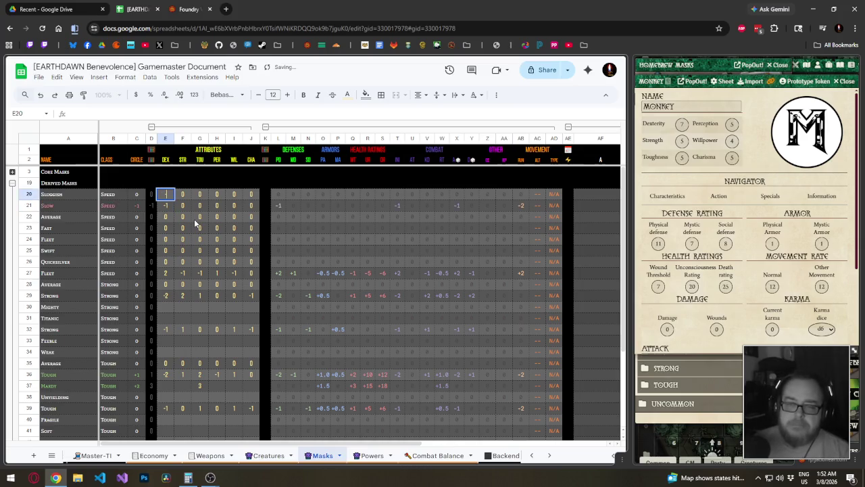
pyautogui.write('2')
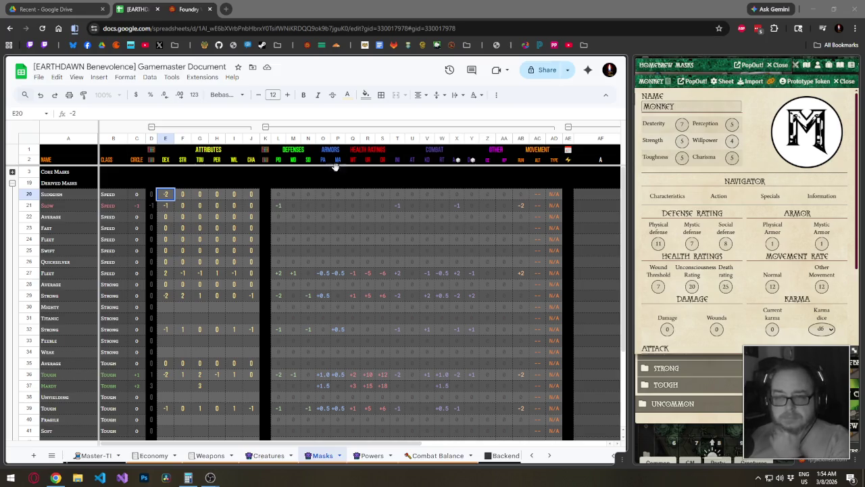
pyautogui.click(235, 216)
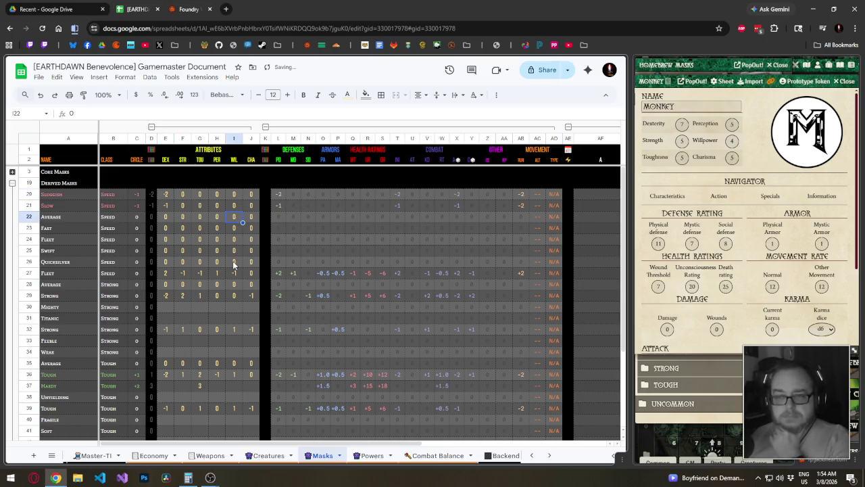
# - Insert a blank row above Sluggish and name it Slothful
pyautogui.rightClick(29, 197)
pyautogui.click(71, 270)
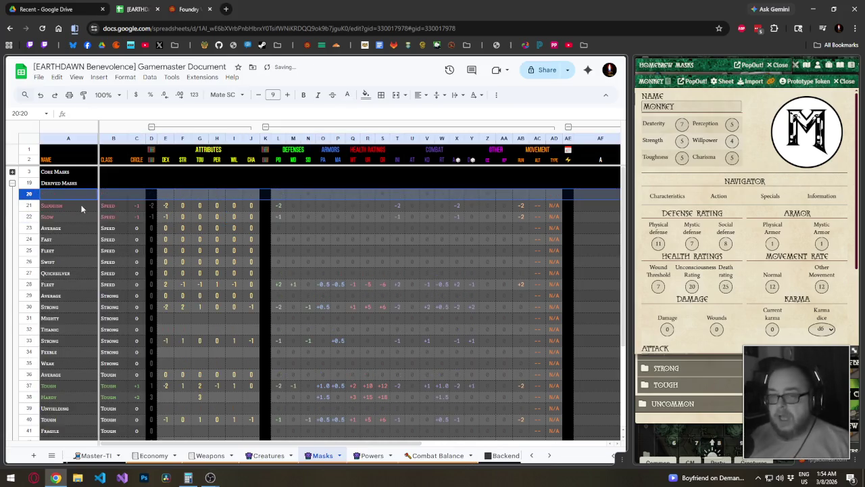
pyautogui.click(78, 194)
pyautogui.write('Slothful')
pyautogui.press('Return')
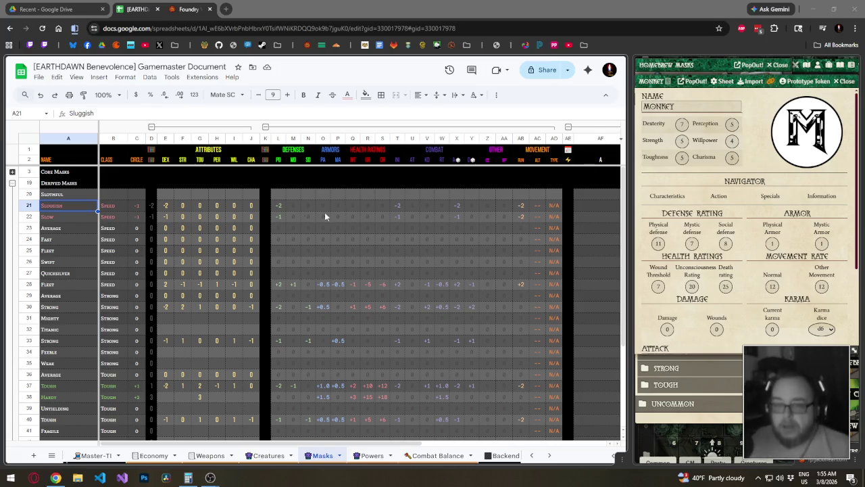
# - Set Slothful's class to Speeds and paste Sluggish's modifiers into the Slothful row
pyautogui.click(118, 197)
pyautogui.write('Speeds')
pyautogui.press('Return')
pyautogui.press('Right')
pyautogui.hotkey('shift', 'Right')
pyautogui.hotkey('shift', 'Right')
pyautogui.hotkey('shift', 'Right')
pyautogui.hotkey('shift', 'Right')
pyautogui.hotkey('shift', 'Right')
pyautogui.hotkey('shift', 'Right')
pyautogui.hotkey('shift', 'Right')
pyautogui.hotkey('shift', 'Right')
pyautogui.hotkey('shift', 'Right')
pyautogui.hotkey('shift', 'Right')
pyautogui.hotkey('ctrl', 'c')
pyautogui.press('Up')
pyautogui.hotkey('ctrl', 'v')
pyautogui.press('Down')
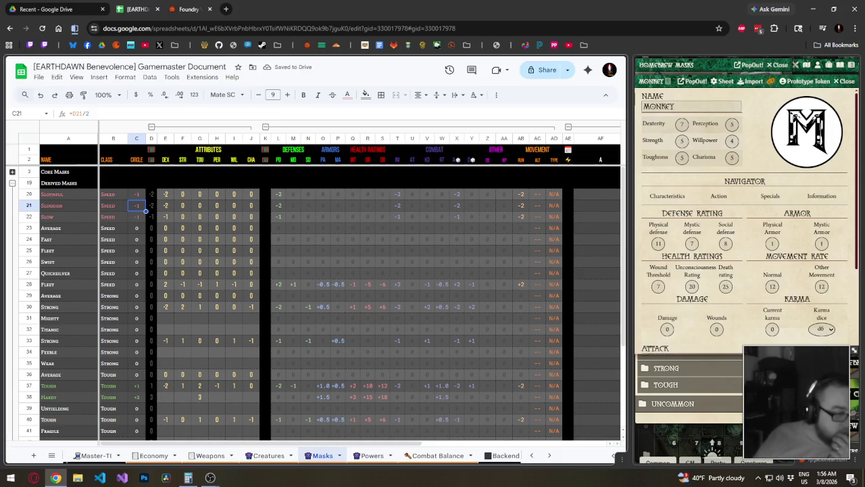
pyautogui.hotkey('alt', 'Tab')
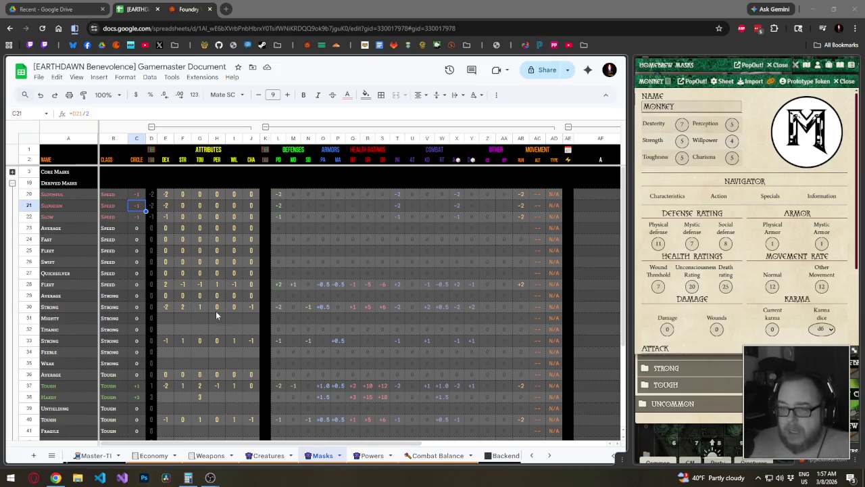
# - Change Slothful's DEX to -3 and clear the 0 from its STR cell F20
pyautogui.click(165, 194)
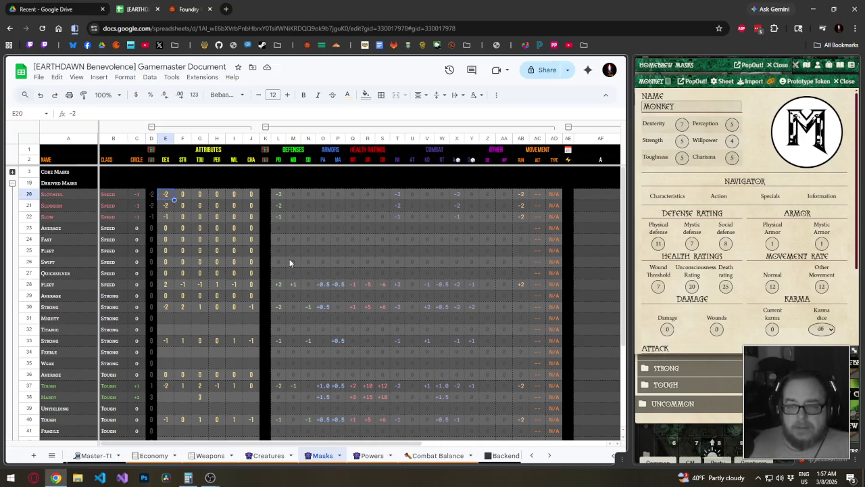
pyautogui.press('BackSpace')
pyautogui.write('-3')
pyautogui.press('Tab')
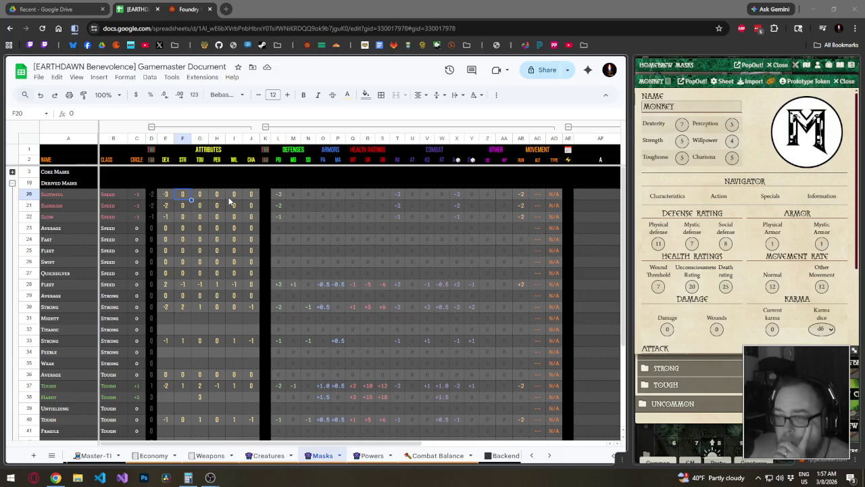
pyautogui.press('Delete')
pyautogui.click(526, 195)
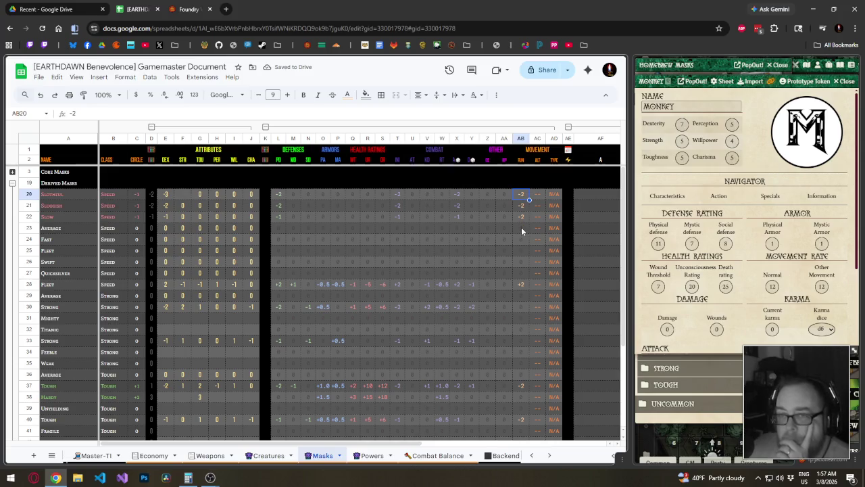
# - Fill the AB23 movement formula up into AB20:AB22 for Slothful, Sluggish and Slow
pyautogui.click(521, 229)
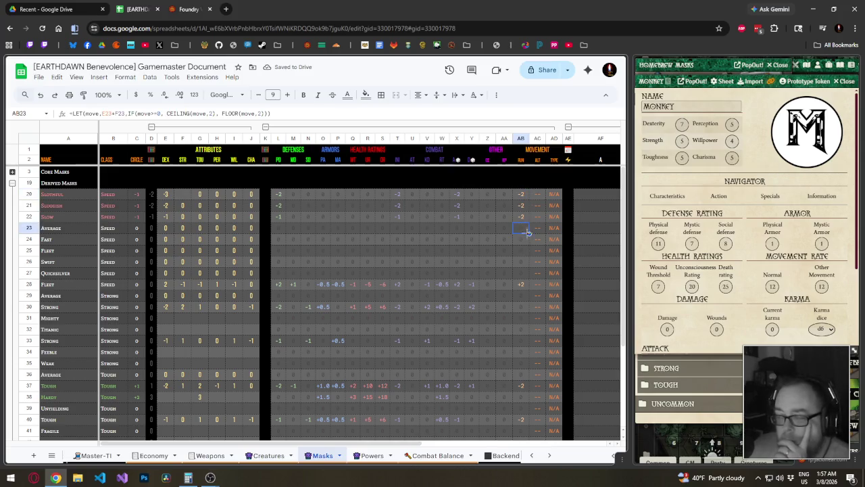
pyautogui.moveTo(529, 234); pyautogui.dragTo(522, 195)
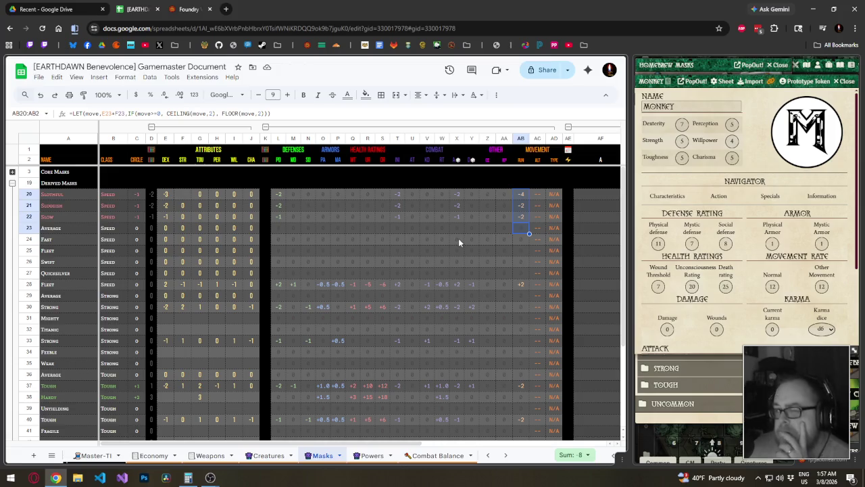
pyautogui.click(170, 206)
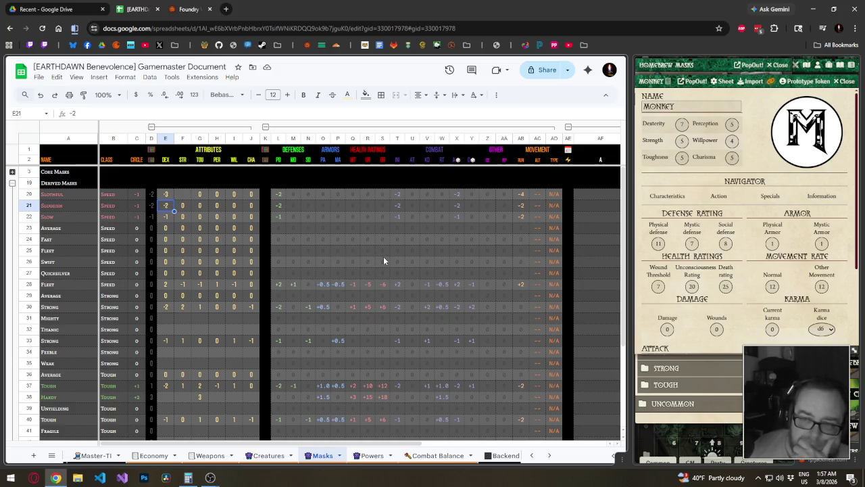
# - Try -4 as Slothful's DEX and put 0 back into its STR cell F20
pyautogui.press('Up')
pyautogui.write('-4')
pyautogui.press('Return')
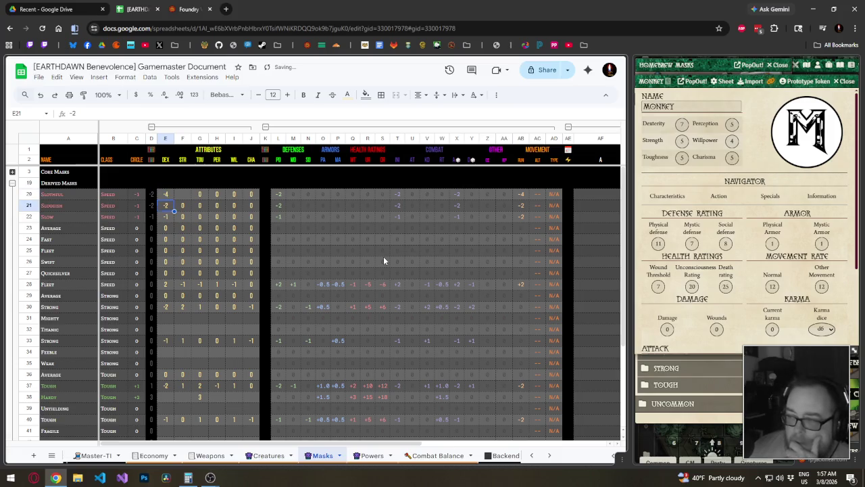
pyautogui.press('Up')
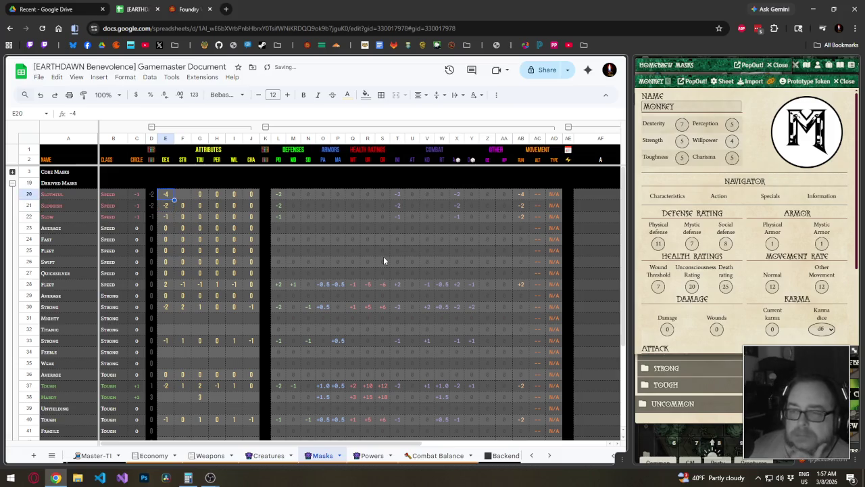
pyautogui.press('Down')
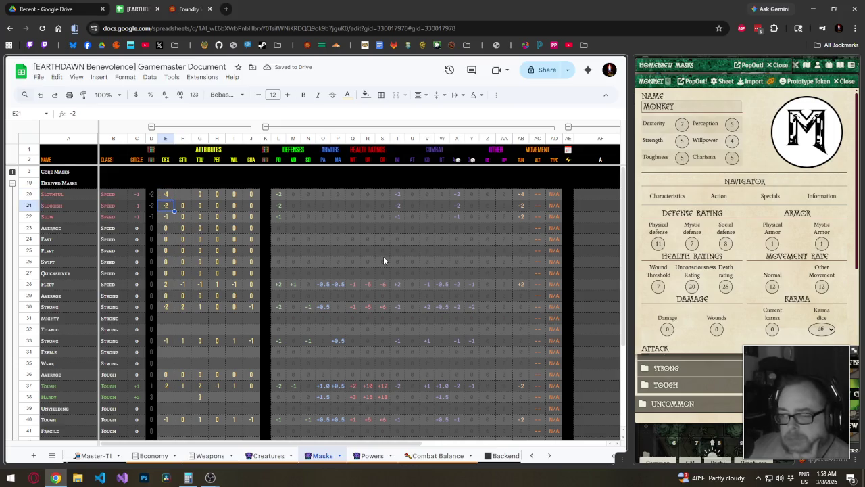
pyautogui.press('Up')
pyautogui.press('Right')
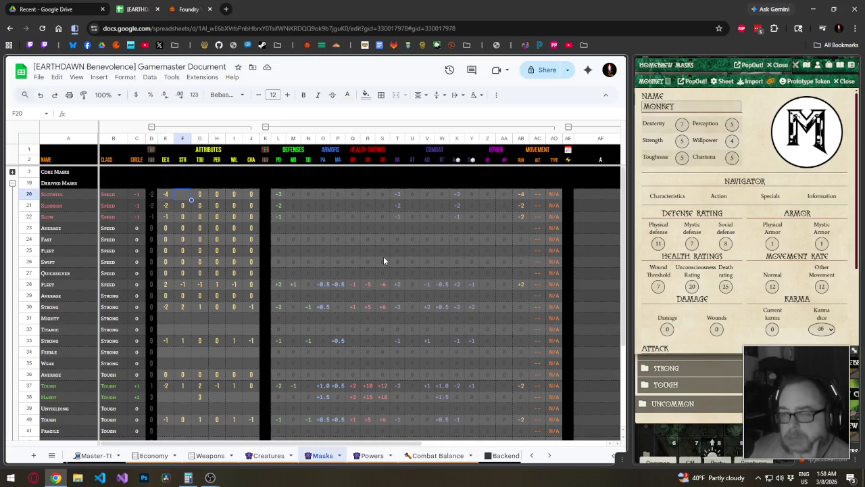
pyautogui.write('0')
pyautogui.press('Return')
pyautogui.press('Up')
pyautogui.press('Left')
pyautogui.press('Left')
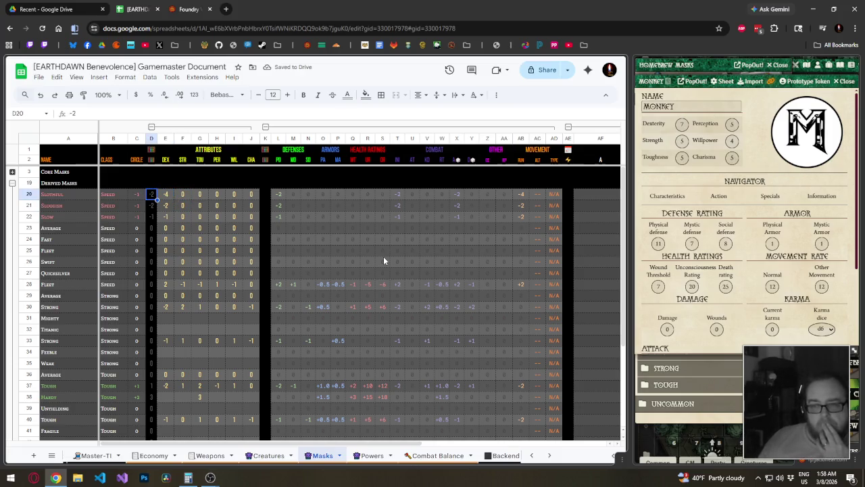
# - Copy the Slow row's =SUM(E22:J22) total formula up into D20:D21
pyautogui.press('Down')
pyautogui.press('Down')
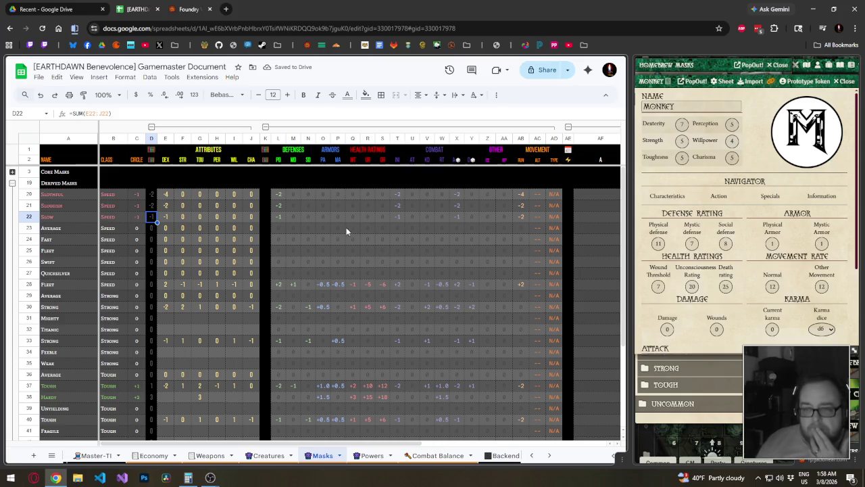
pyautogui.hotkey('ctrl', 'c')
pyautogui.hotkey('shift', 'Up')
pyautogui.hotkey('shift', 'Up')
pyautogui.hotkey('ctrl', 'v')
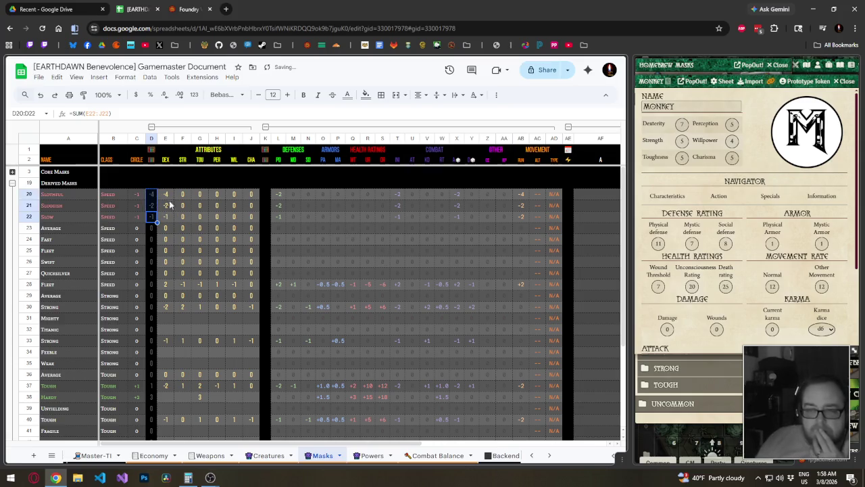
pyautogui.click(181, 220)
pyautogui.click(219, 217)
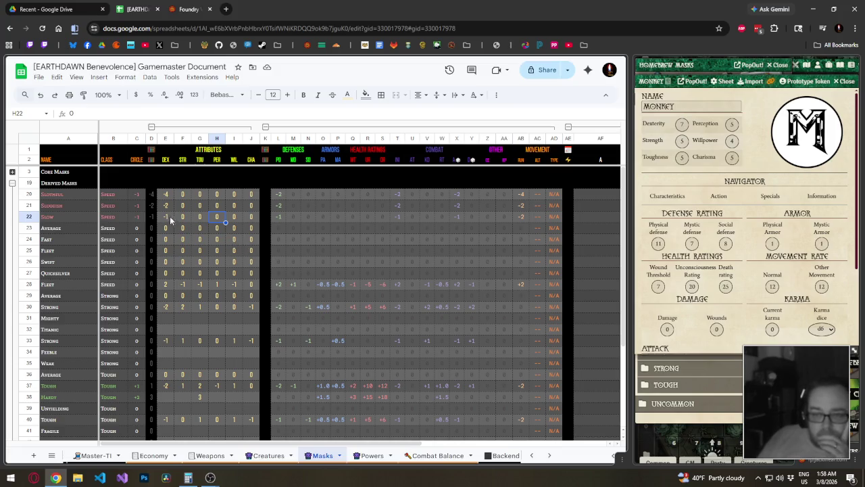
# - Fill the =D22/2 circle formula from C22 up to C20
pyautogui.click(169, 196)
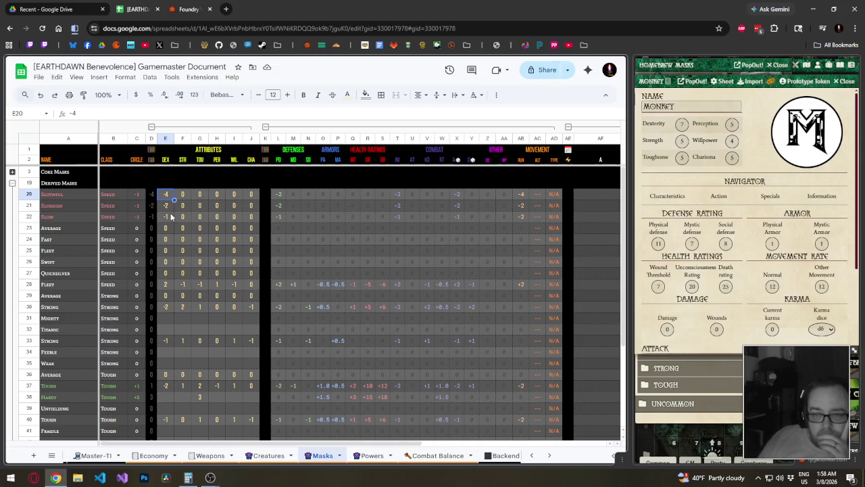
pyautogui.click(137, 198)
pyautogui.click(137, 218)
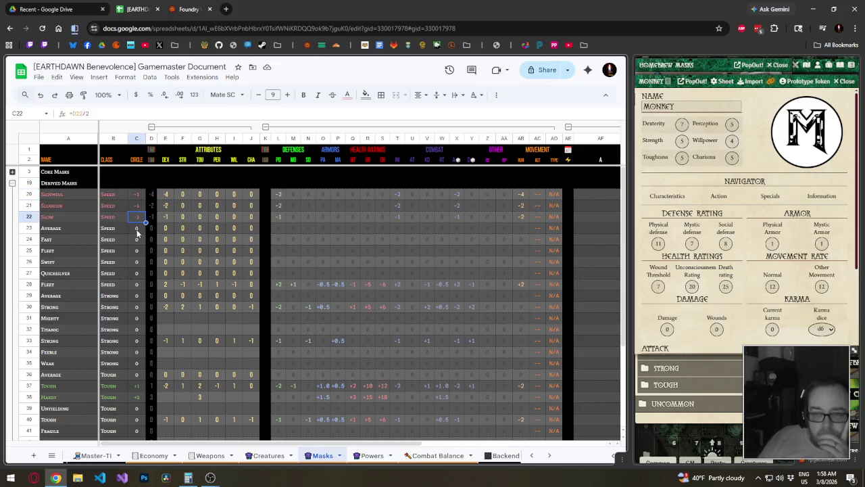
pyautogui.moveTo(145, 221); pyautogui.dragTo(144, 196)
pyautogui.click(182, 217)
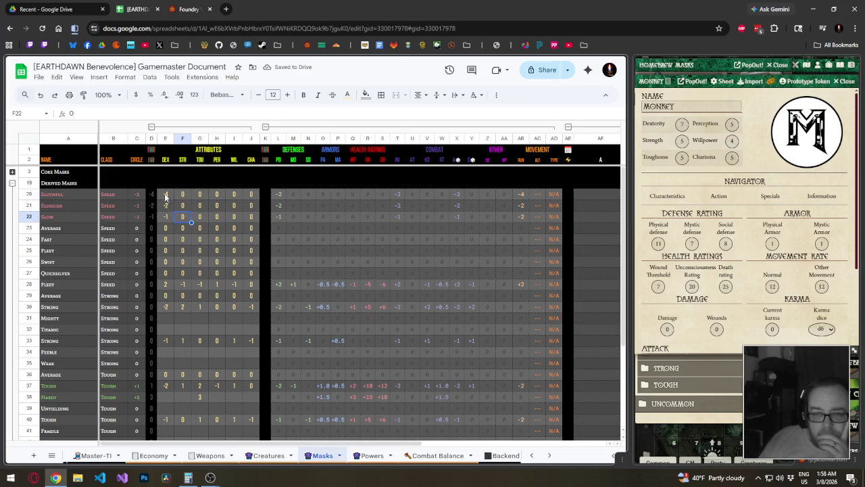
# - Try DEX values of -6 for Slothful and -4 for Sluggish
pyautogui.click(166, 196)
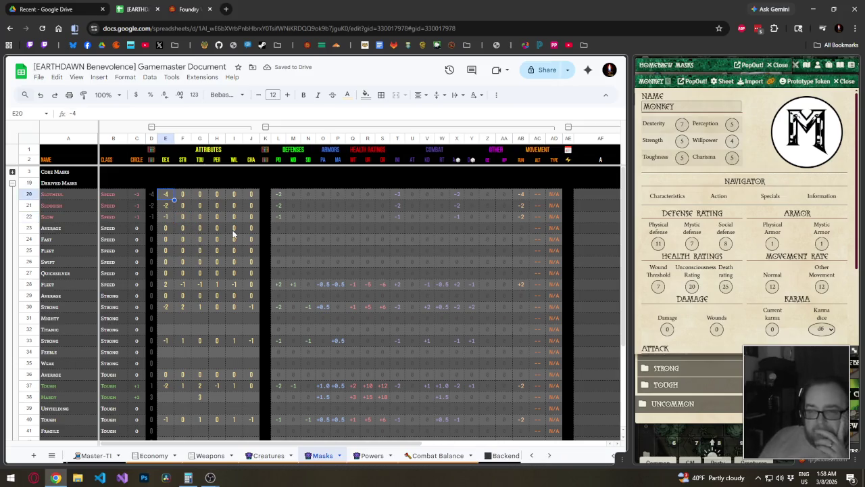
pyautogui.press('BackSpace')
pyautogui.write('-6')
pyautogui.press('Return')
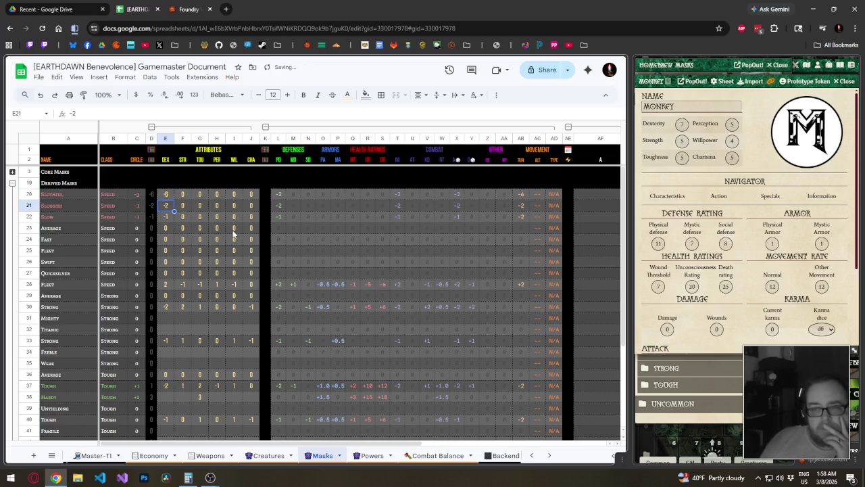
pyautogui.press('Up')
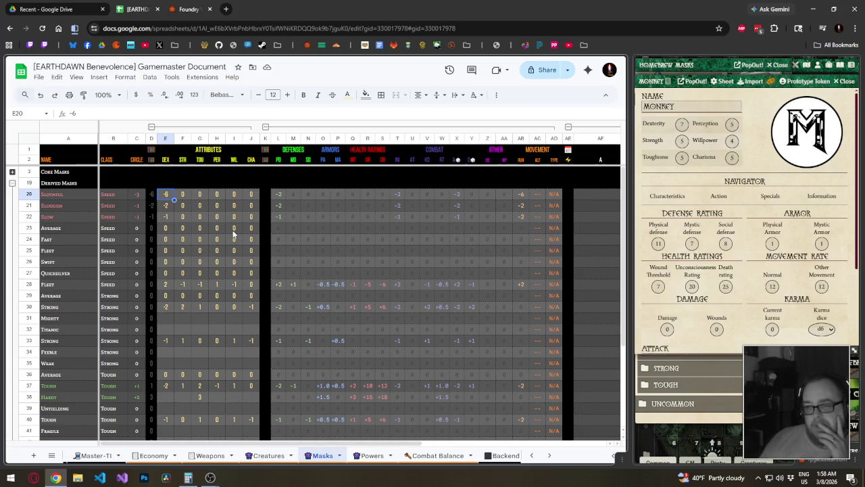
pyautogui.press('Down')
pyautogui.write('-4')
pyautogui.press('Return')
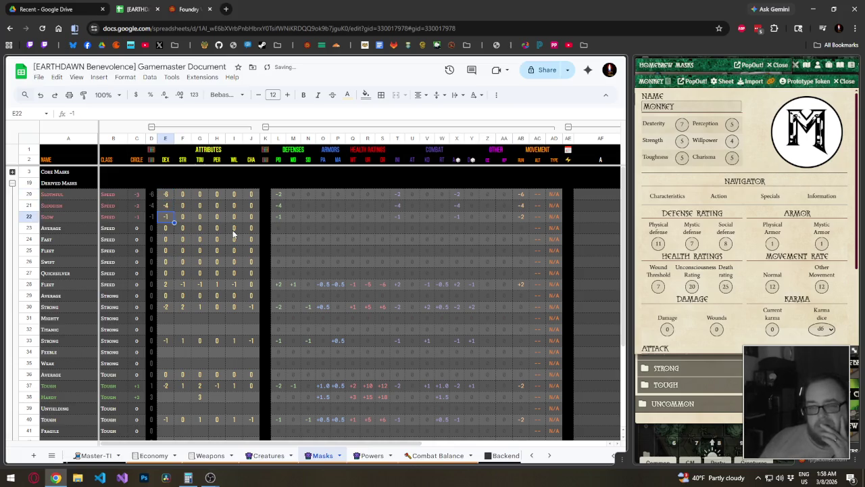
# - Try -2 and -1 as the Slow row's DEX value
pyautogui.press('BackSpace')
pyautogui.write('-2')
pyautogui.press('Return')
pyautogui.press('Up')
pyautogui.write('-1')
pyautogui.press('Return')
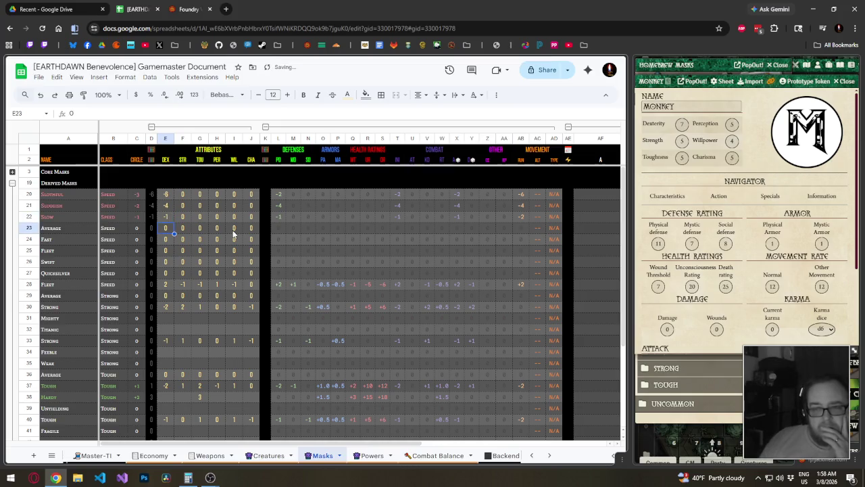
pyautogui.press('Up')
pyautogui.press('Right')
pyautogui.press('Right')
pyautogui.press('Right')
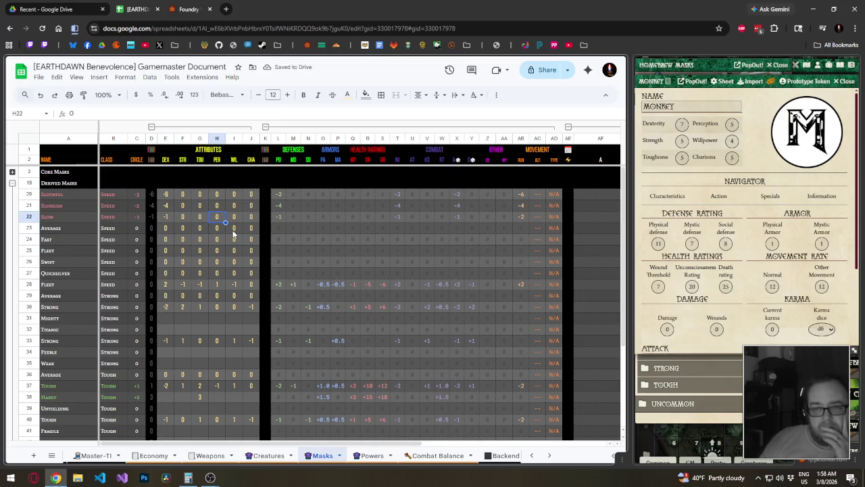
pyautogui.press('Left')
pyautogui.press('Left')
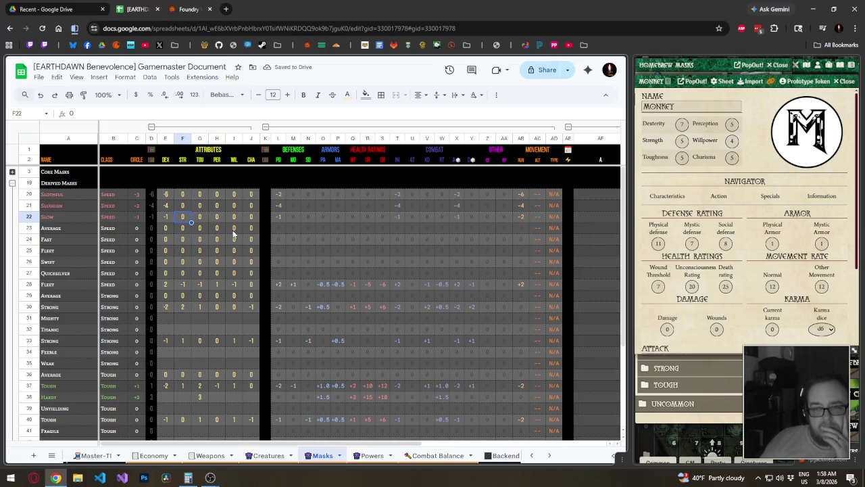
pyautogui.press('Left')
pyautogui.write('-2')
pyautogui.press('Return')
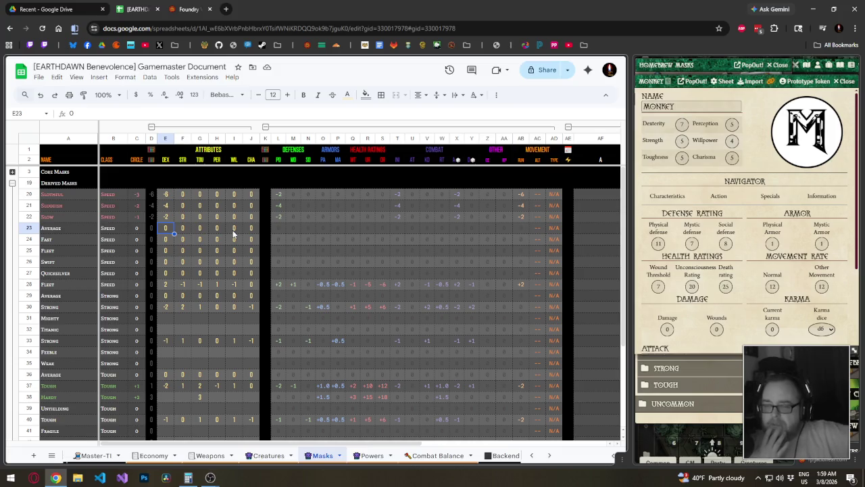
# - Enter final DEX values of -3, -2 and -1 for Slothful, Sluggish and Slow
pyautogui.press('Up')
pyautogui.write('-1')
pyautogui.press('Up')
pyautogui.write('-2')
pyautogui.press('Up')
pyautogui.write('-3')
pyautogui.press('Up')
pyautogui.press('Down')
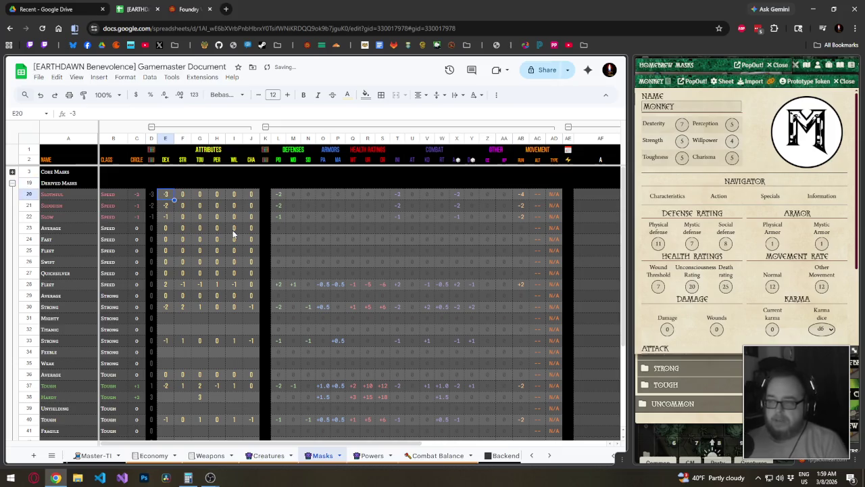
pyautogui.press('Down')
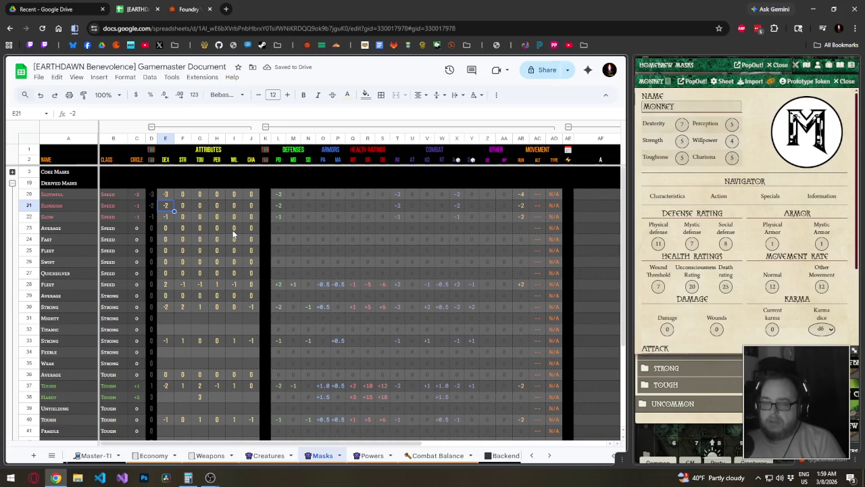
pyautogui.press('Up')
pyautogui.press('Right')
pyautogui.press('Right')
pyautogui.press('Right')
pyautogui.press('Right')
pyautogui.press('Right')
pyautogui.press('Right')
pyautogui.press('Right')
pyautogui.press('Down')
pyautogui.press('Down')
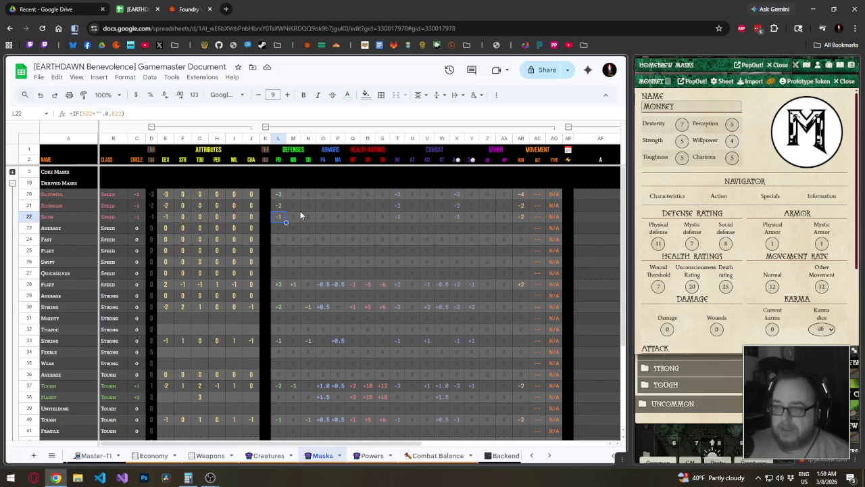
# - Fill the Slow row's derived formulas L22:AD22 up into rows 20–21 and check P24 and L23
pyautogui.moveTo(280, 217)
pyautogui.mouseDown()
pyautogui.moveTo(560, 221)
pyautogui.moveTo(560, 195)
pyautogui.mouseUp()
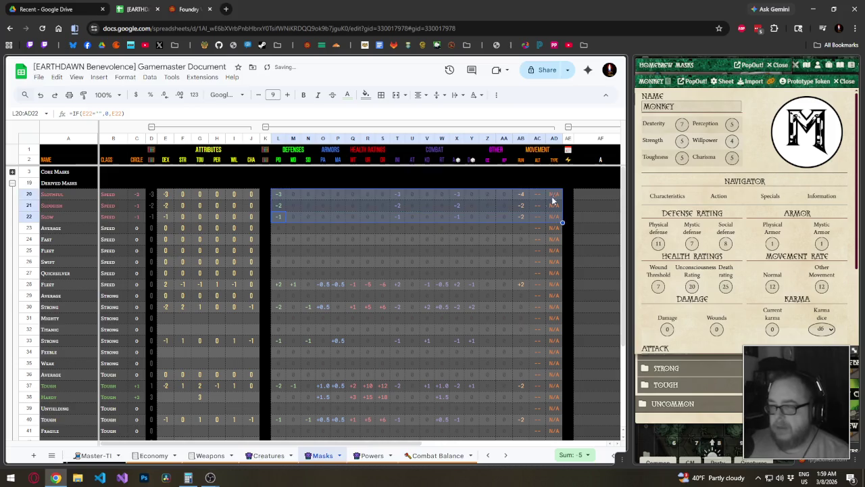
pyautogui.click(331, 242)
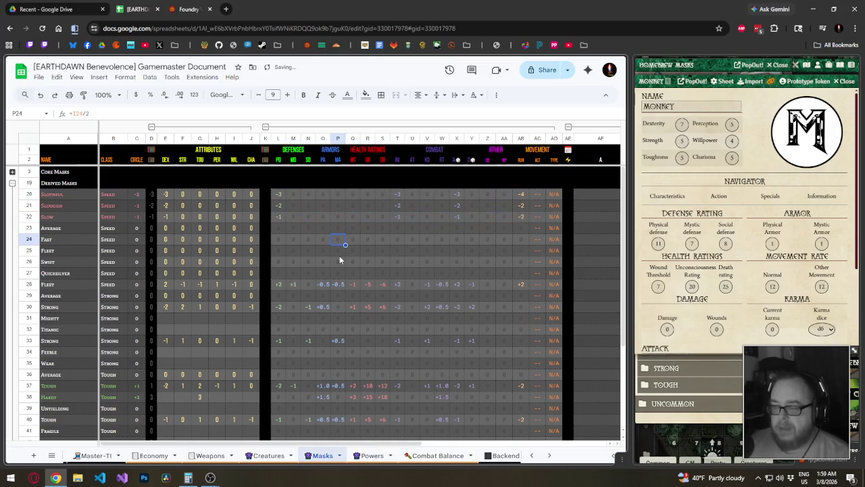
pyautogui.click(282, 230)
pyautogui.click(216, 217)
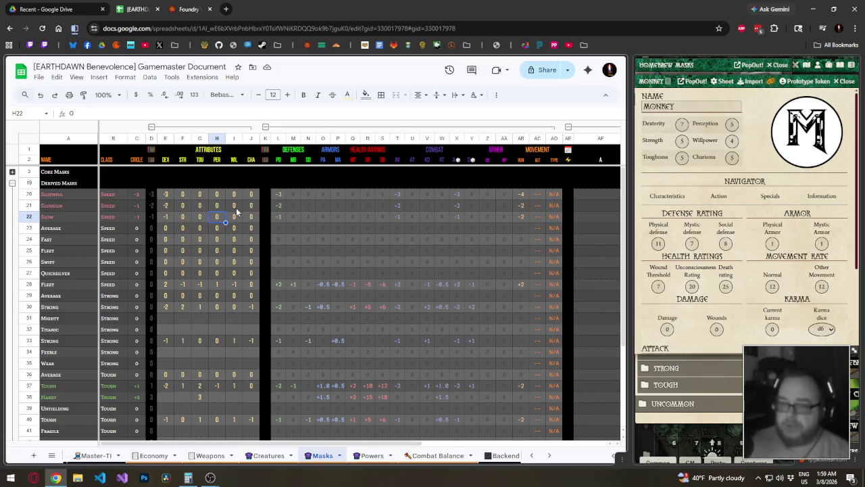
pyautogui.click(163, 250)
pyautogui.write('1')
pyautogui.press('Return')
pyautogui.write('2')
pyautogui.press('Return')
pyautogui.write('3')
pyautogui.press('Return')
pyautogui.press('Up')
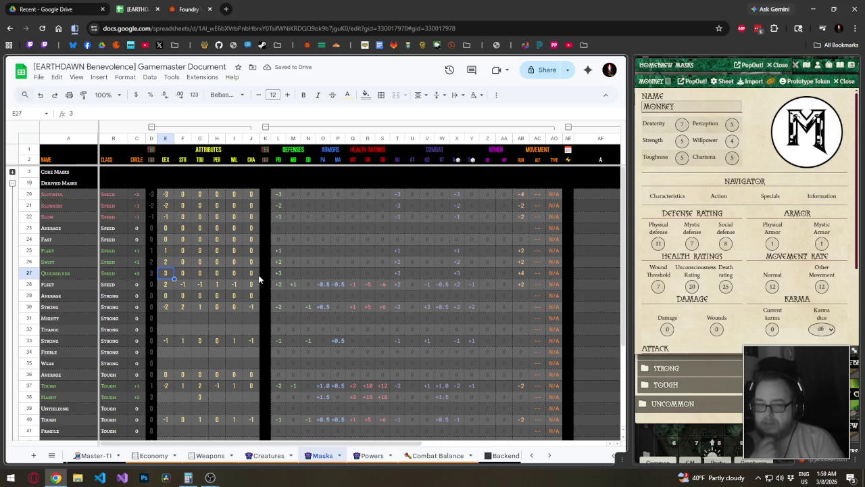
pyautogui.press('Up')
pyautogui.press('Up')
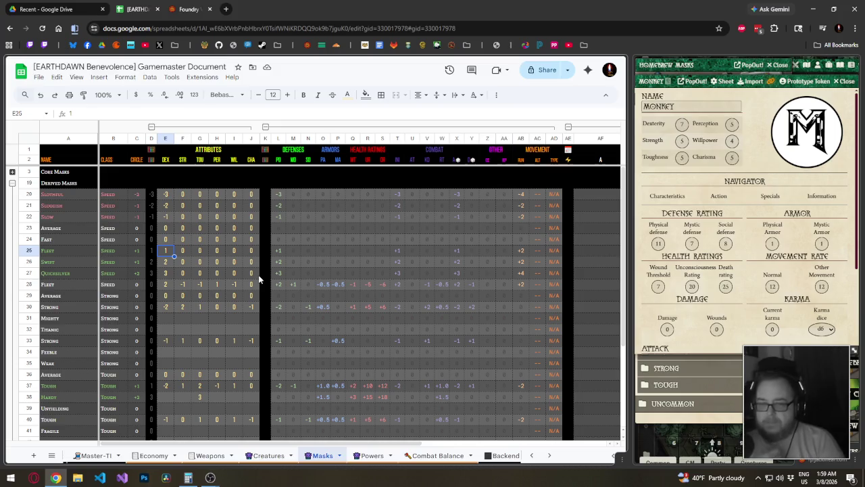
pyautogui.write('2')
pyautogui.press('Return')
pyautogui.write('3')
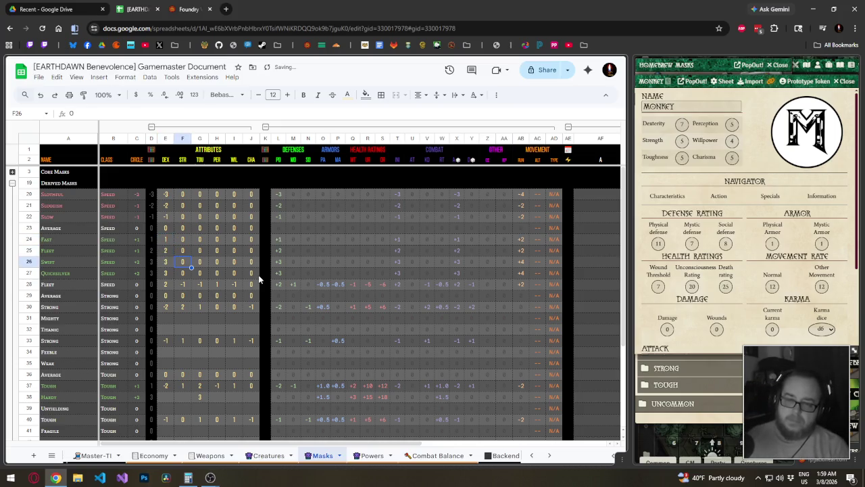
pyautogui.press('Return')
pyautogui.write('4')
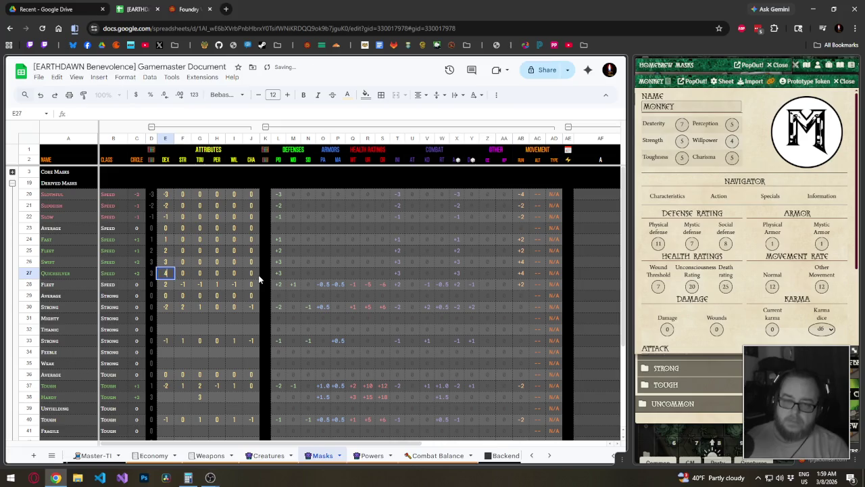
pyautogui.press('Up')
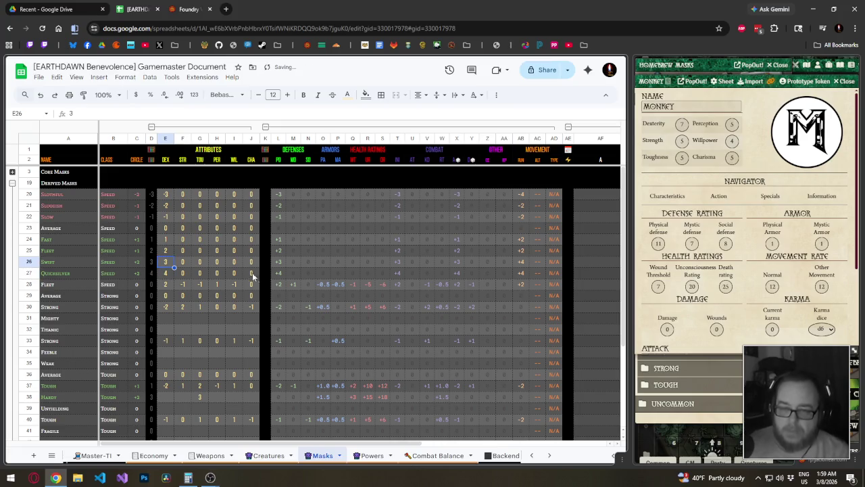
pyautogui.click(141, 262)
pyautogui.click(136, 273)
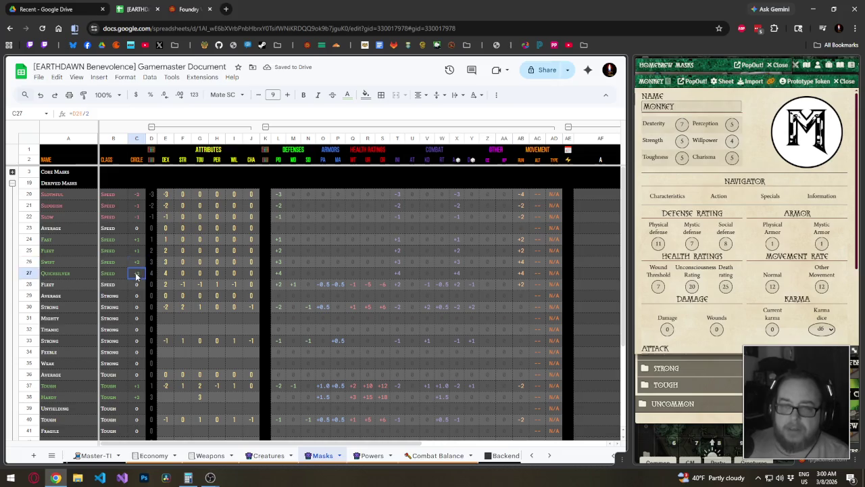
pyautogui.click(151, 274)
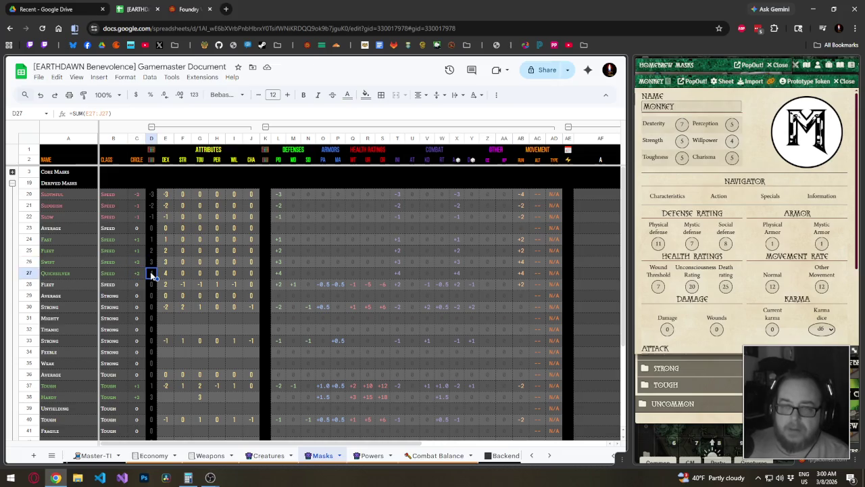
pyautogui.click(138, 272)
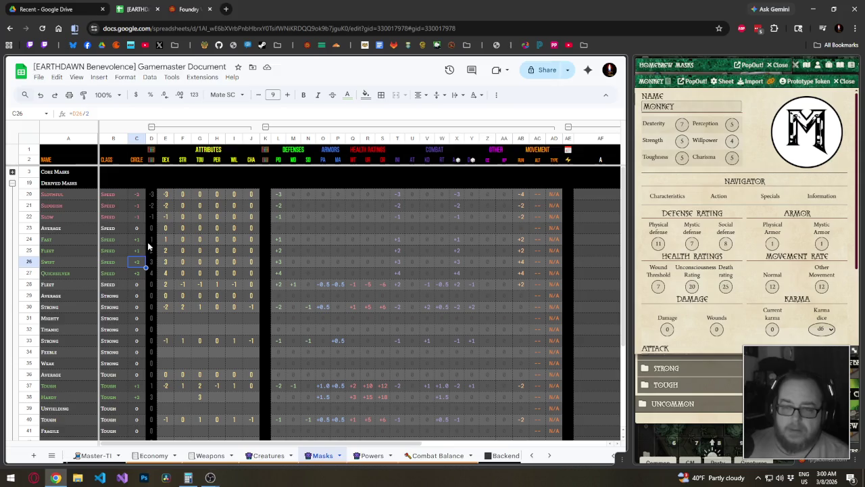
pyautogui.click(166, 274)
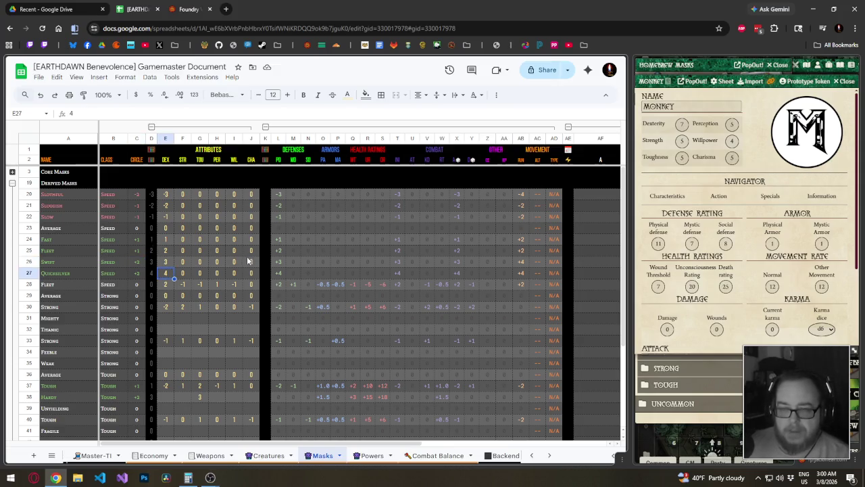
pyautogui.click(30, 273)
# - Delete the Quicksilver row (row 27) from the Masks sheet
pyautogui.rightClick(32, 273)
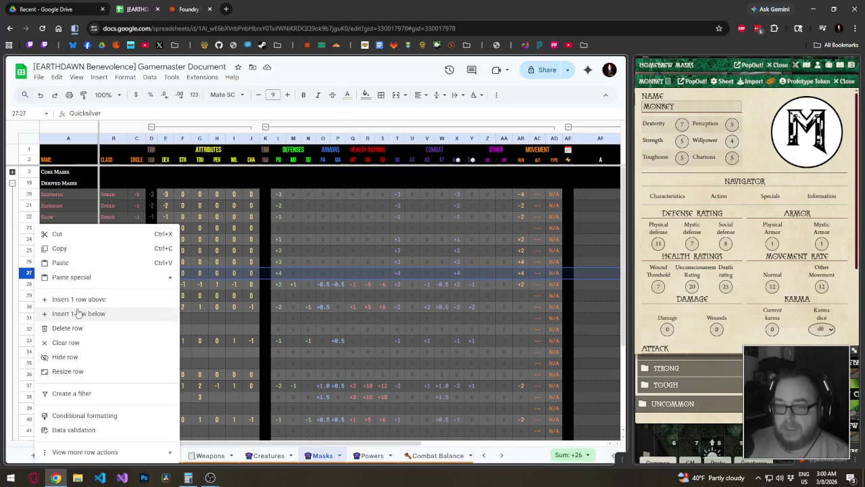
pyautogui.click(68, 328)
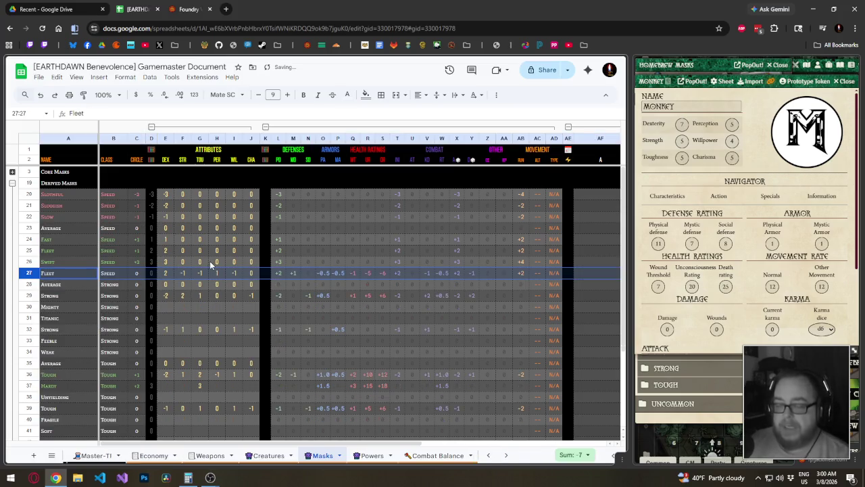
pyautogui.click(211, 263)
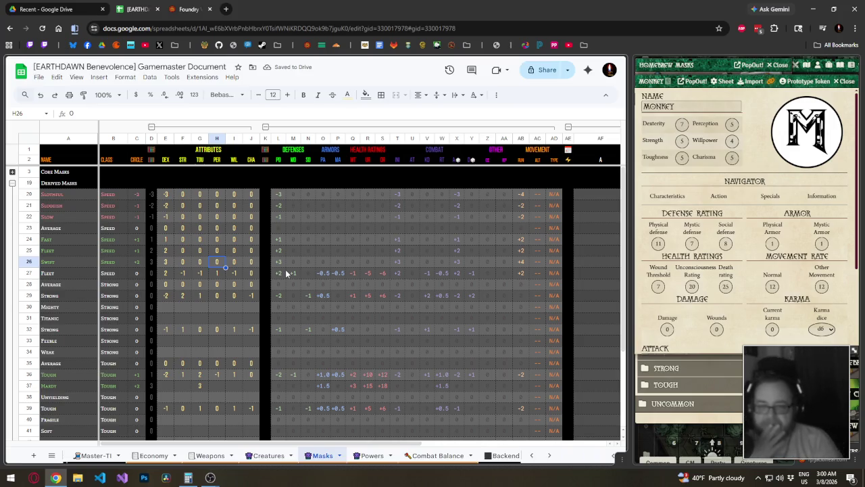
pyautogui.press('Left')
pyautogui.press('Left')
pyautogui.press('Left')
pyautogui.press('Left')
pyautogui.press('Left')
pyautogui.press('Left')
pyautogui.press('Left')
pyautogui.press('Up')
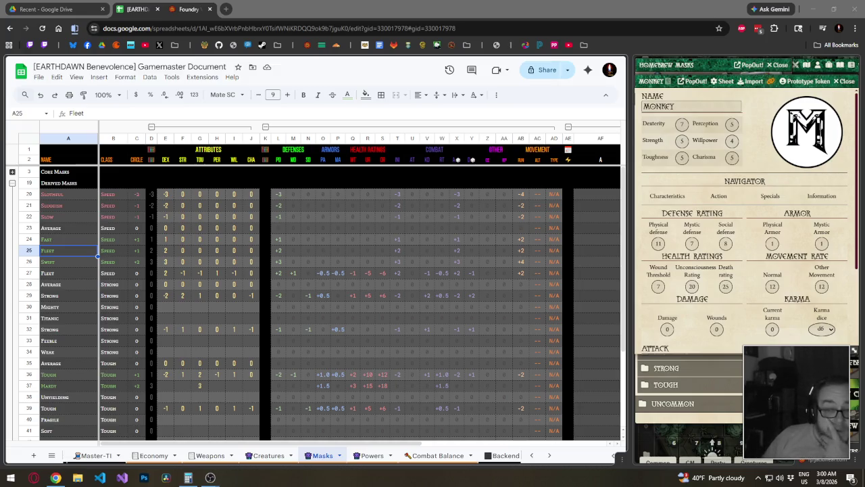
pyautogui.click(181, 261)
pyautogui.click(166, 251)
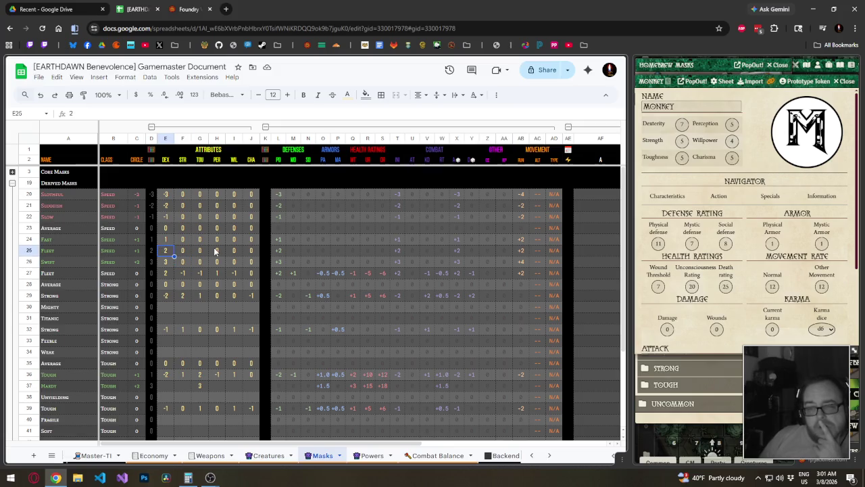
pyautogui.click(166, 205)
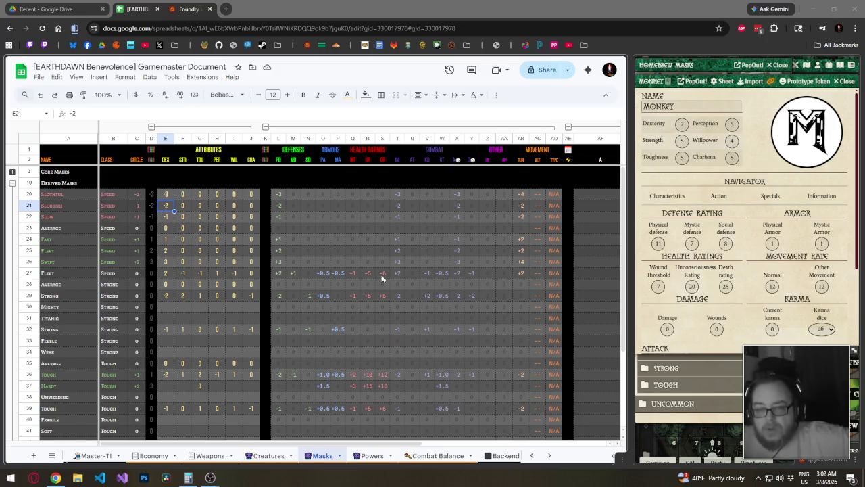
pyautogui.click(70, 249)
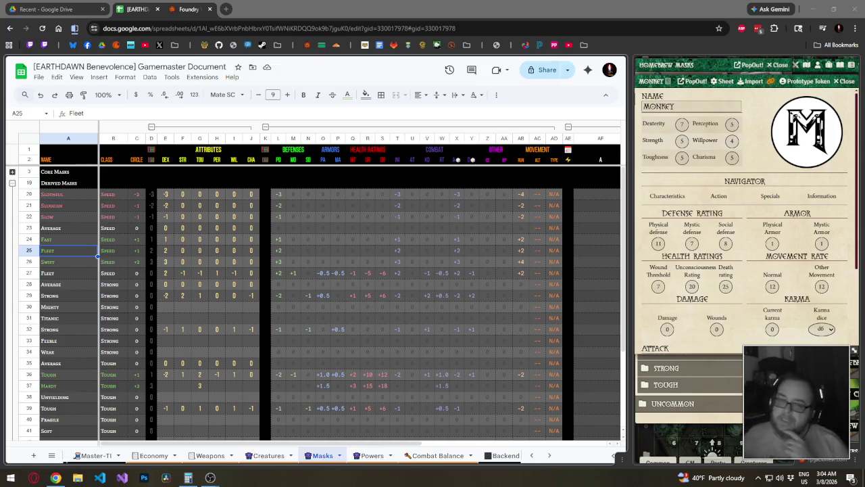
# - Rename the Swift mask to Quicksilver and check its DEX and TOU values
pyautogui.click(63, 262)
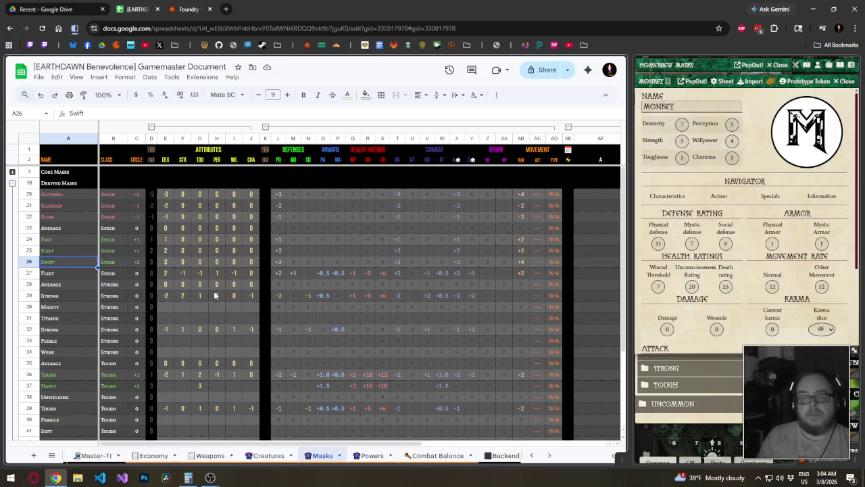
pyautogui.write('Quicksilver')
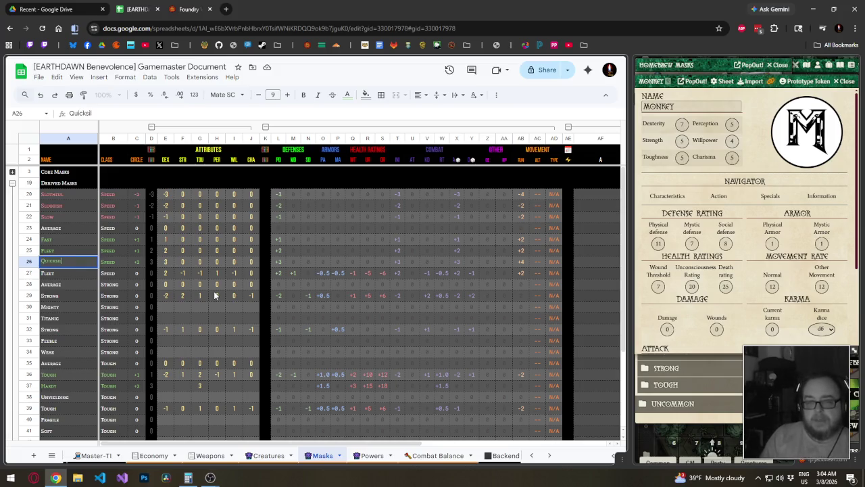
pyautogui.press('Return')
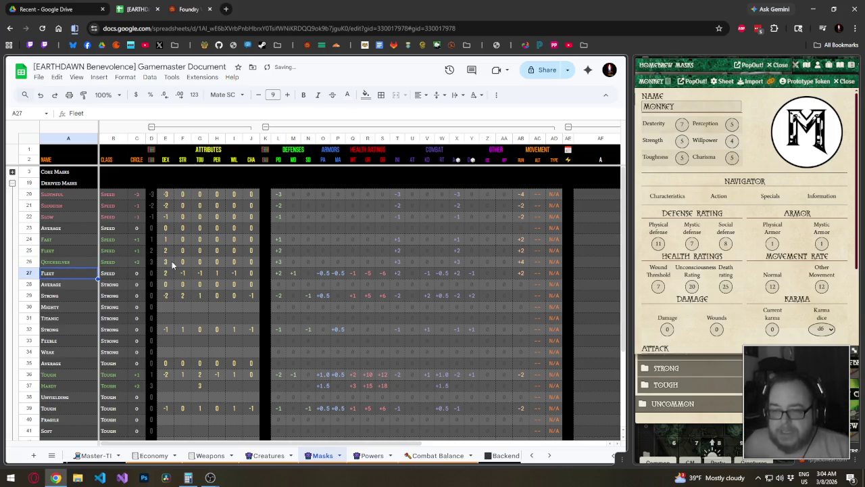
pyautogui.click(172, 261)
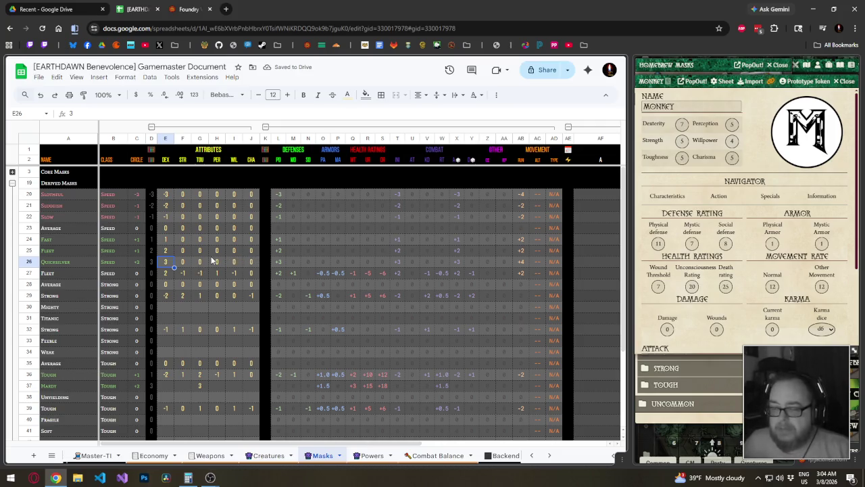
pyautogui.click(200, 262)
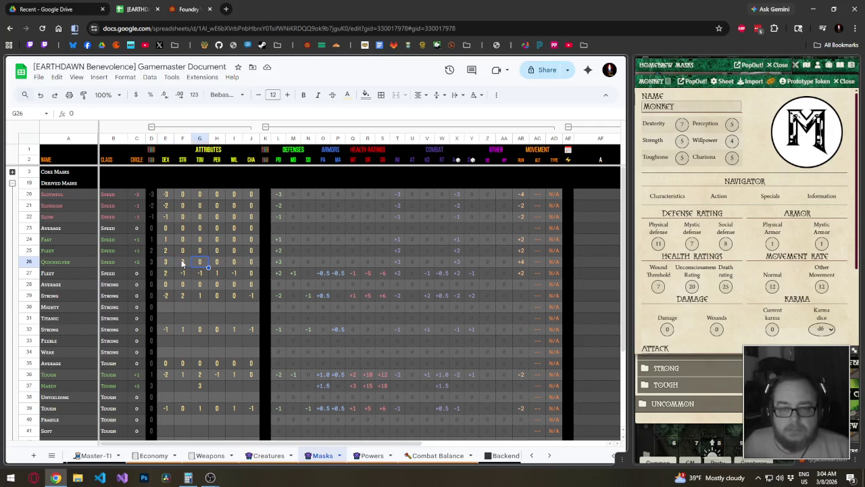
pyautogui.click(182, 264)
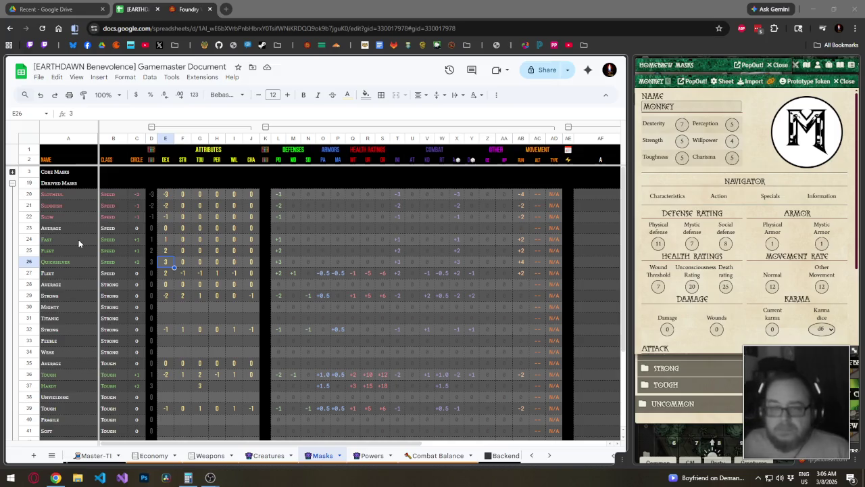
pyautogui.click(78, 241)
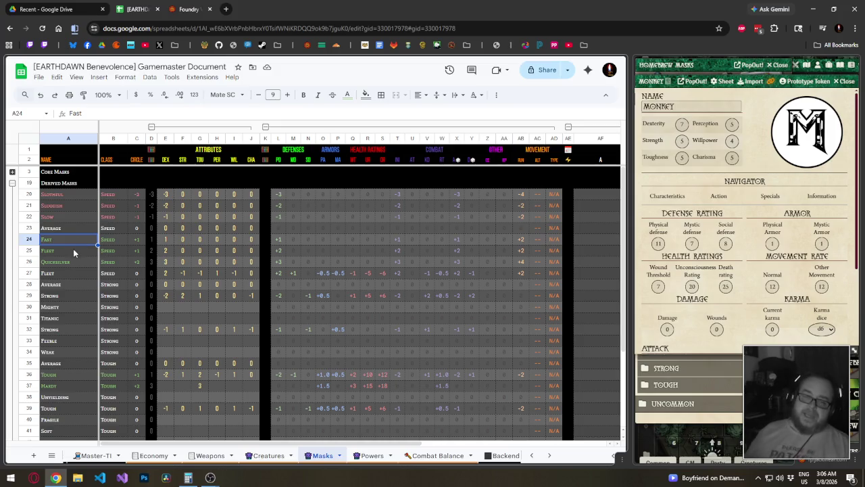
# - Rename the Speed mask in A25 to Energetic and the one in A26 to Fleet
pyautogui.click(73, 249)
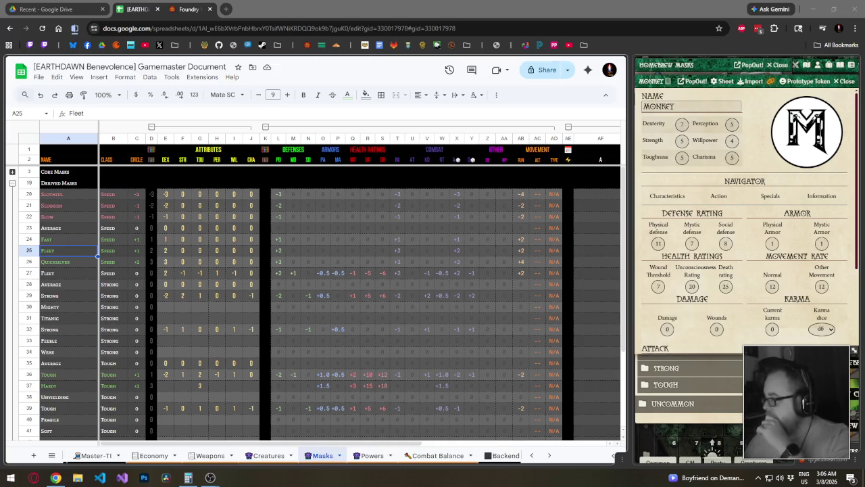
pyautogui.click(71, 251)
pyautogui.write('Energe')
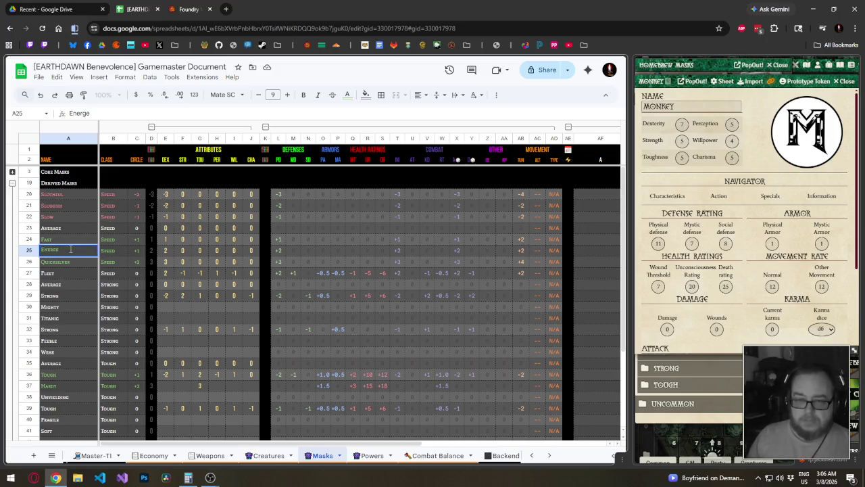
pyautogui.write('tic')
pyautogui.press('Return')
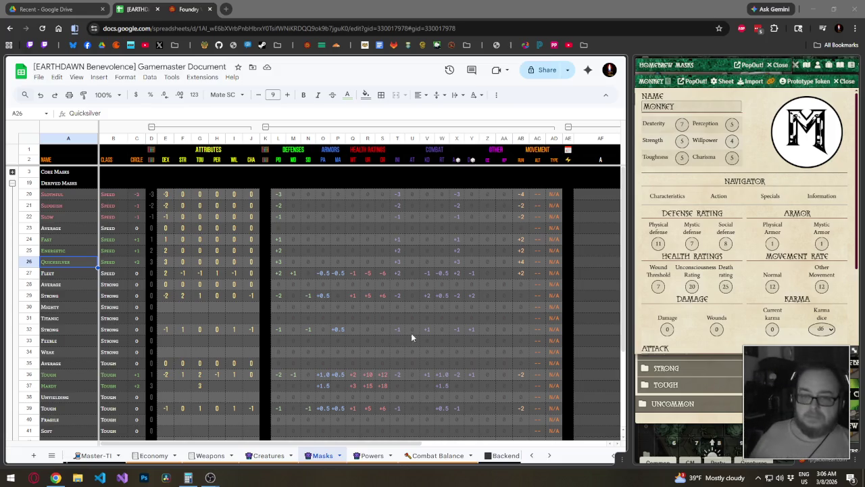
pyautogui.click(66, 264)
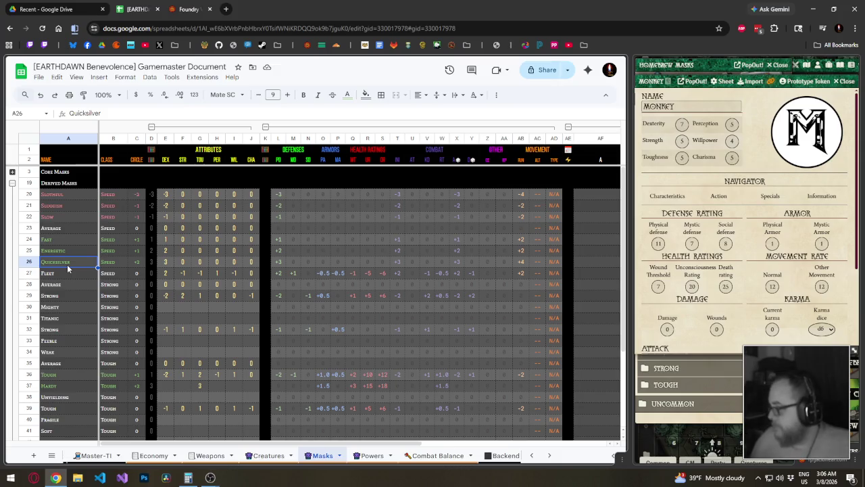
pyautogui.write('Fleet')
pyautogui.press('Return')
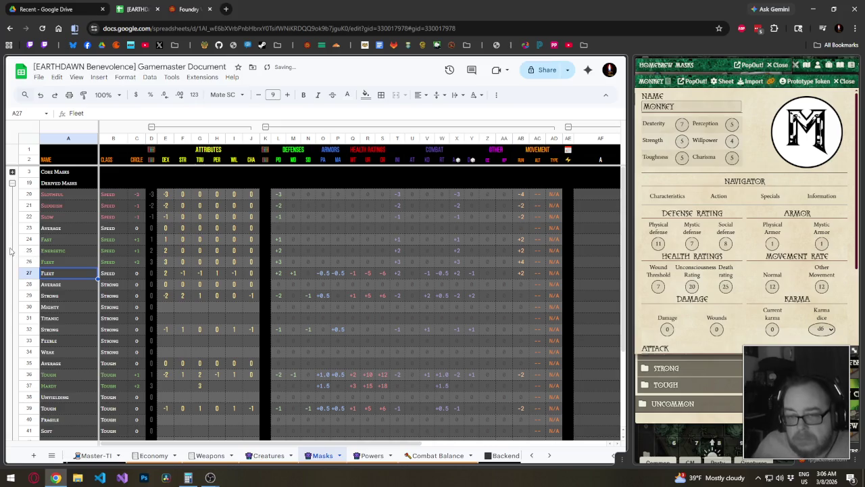
pyautogui.click(74, 252)
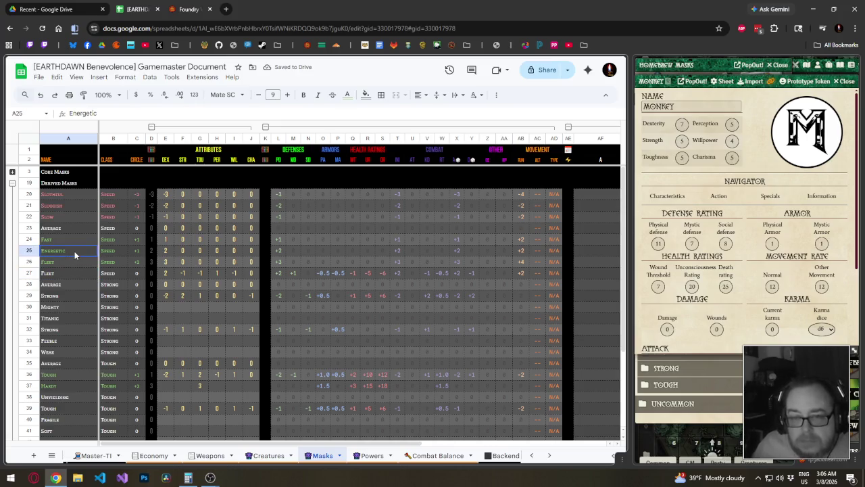
pyautogui.click(86, 265)
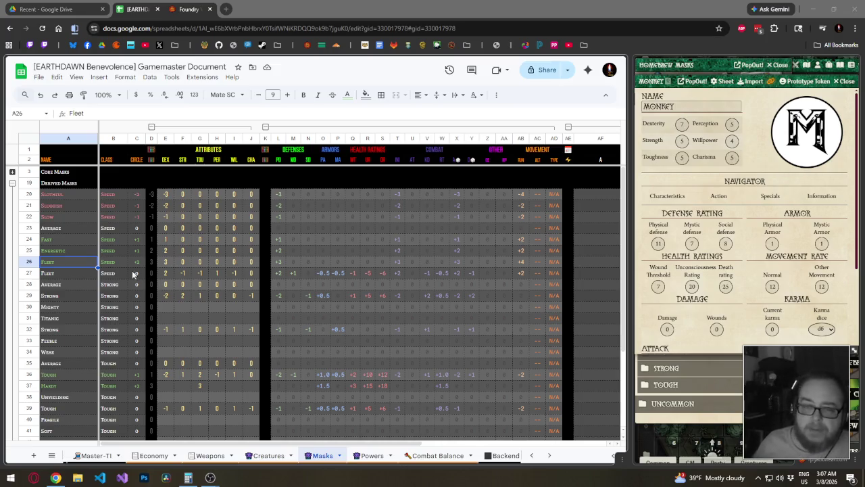
# - Rename the Speed mask in A26 to Swift
pyautogui.click(74, 267)
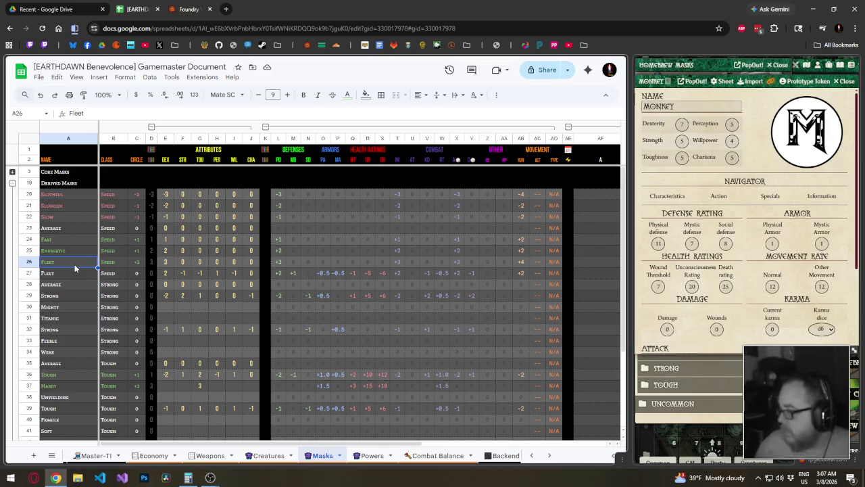
pyautogui.write('Swift')
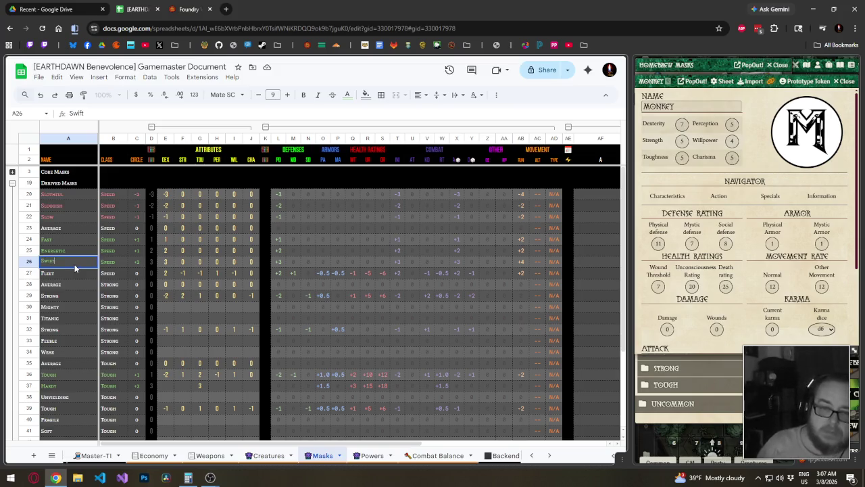
pyautogui.press('Return')
# - Rename A25 to Agile, try Quick instead, then undo back to Agile
pyautogui.click(73, 253)
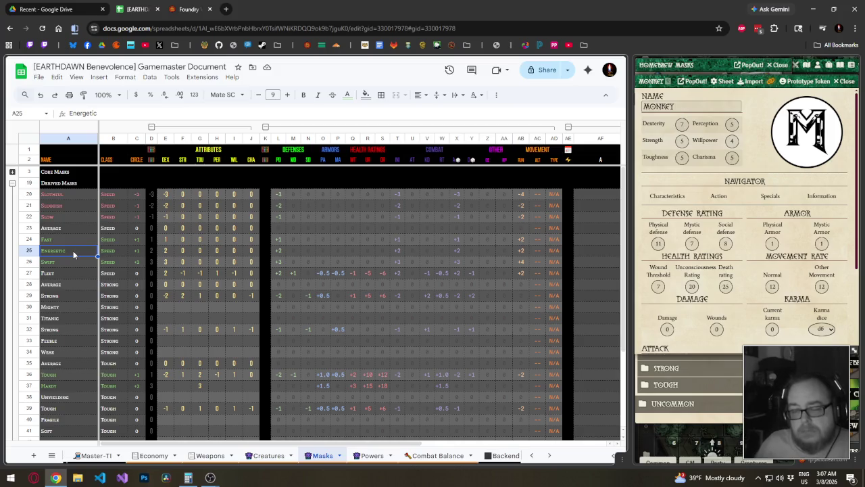
pyautogui.write('Agile')
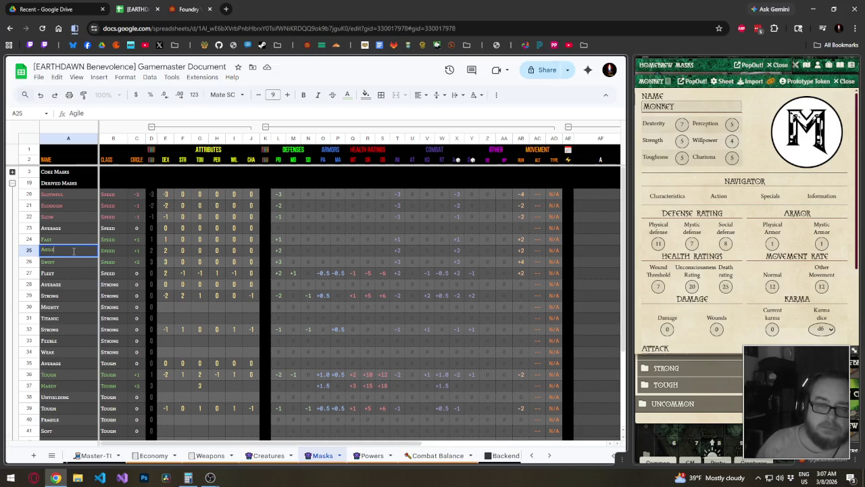
pyautogui.press('Return')
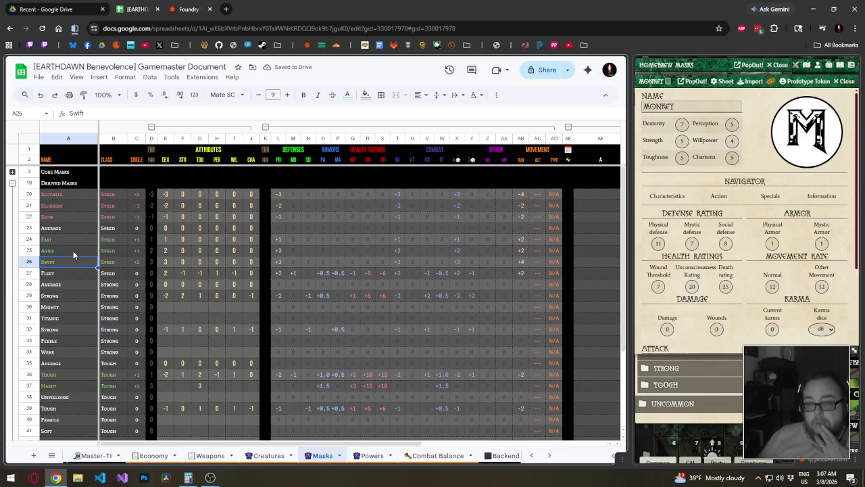
pyautogui.click(73, 251)
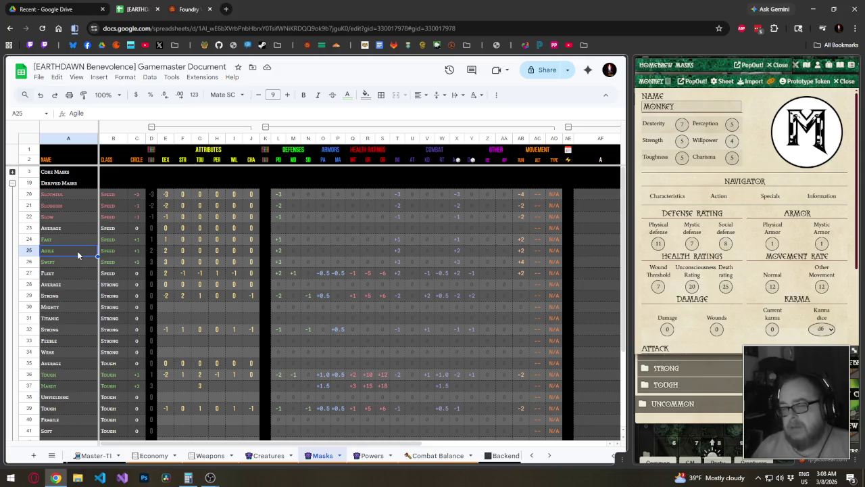
pyautogui.write('Quick')
pyautogui.press('Return')
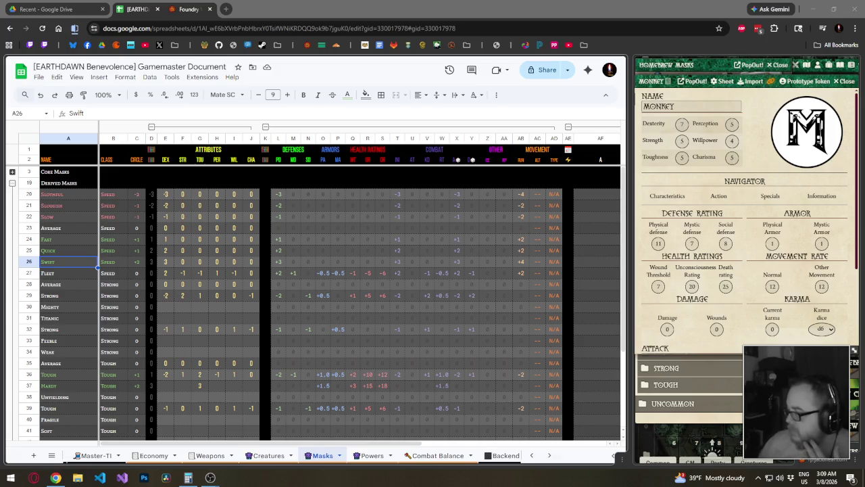
pyautogui.click(80, 250)
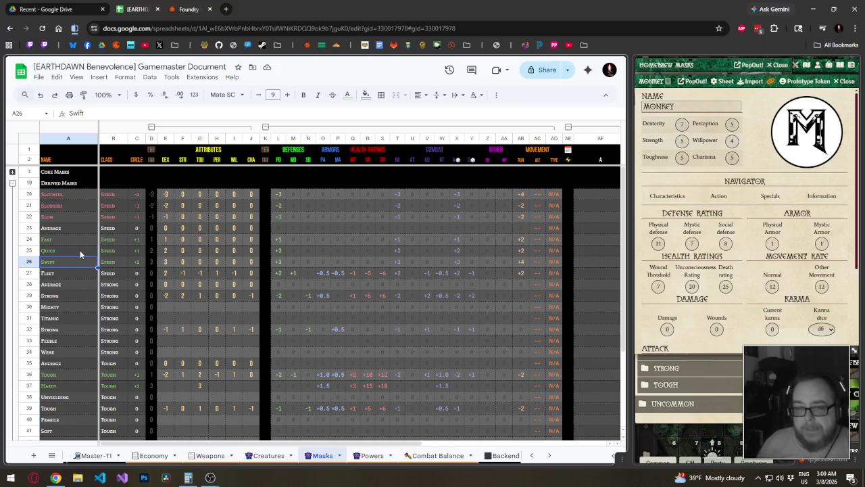
pyautogui.hotkey('ctrl', 'z')
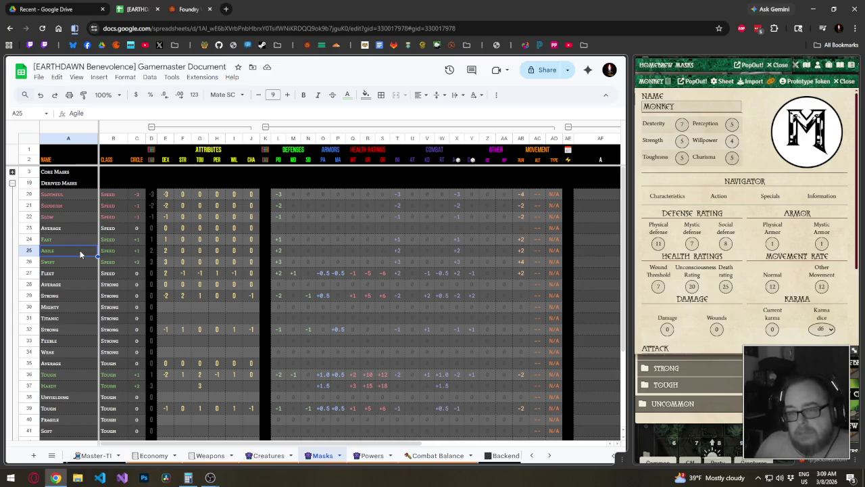
# - Check the Agile row's attribute values, then select the whole Fleet row 27
pyautogui.click(183, 252)
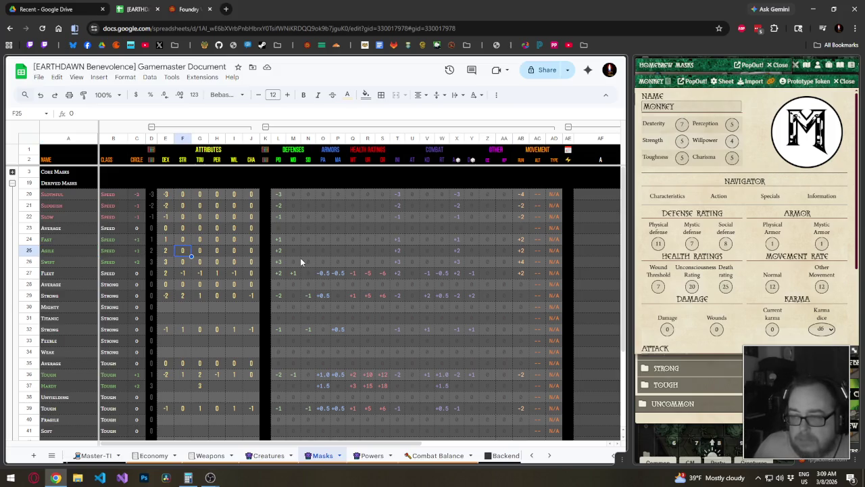
pyautogui.click(237, 253)
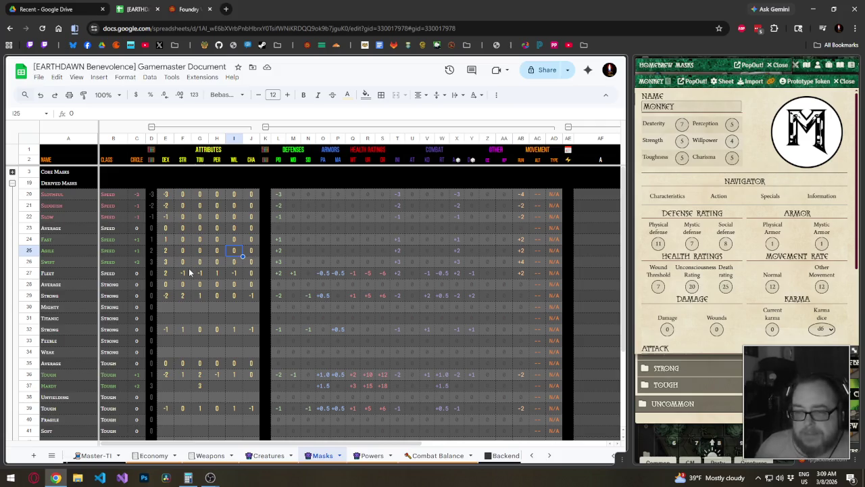
pyautogui.scroll(-1, 187, 274)
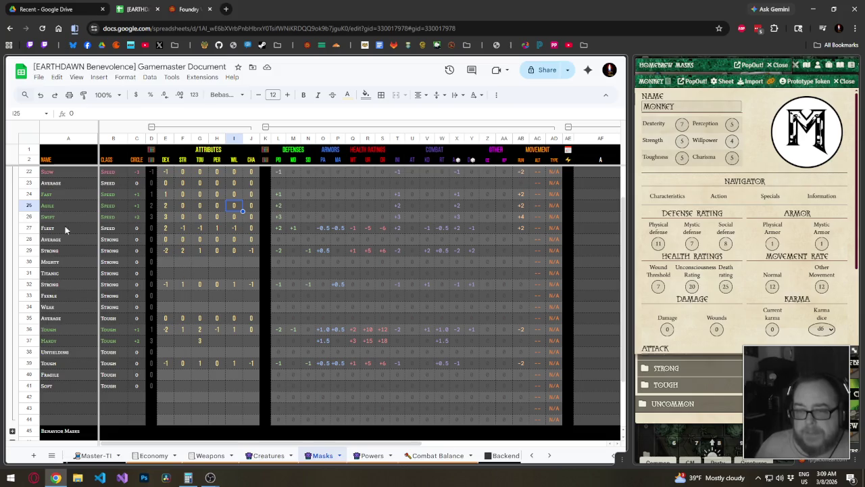
pyautogui.click(29, 228)
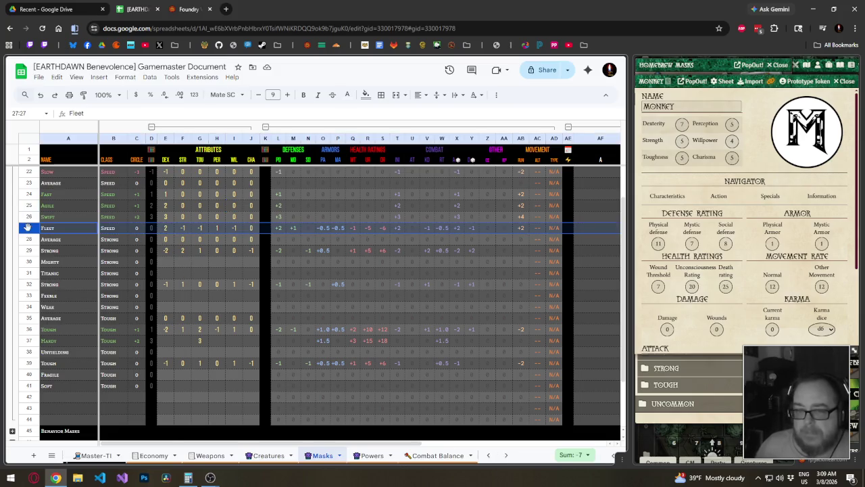
# - Delete the Fleet row from the Speed masks
pyautogui.rightClick(29, 228)
pyautogui.click(67, 329)
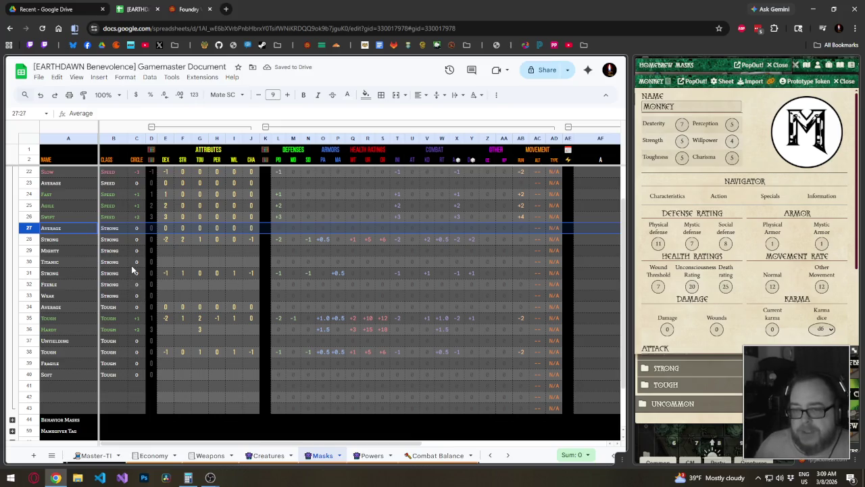
pyautogui.click(133, 270)
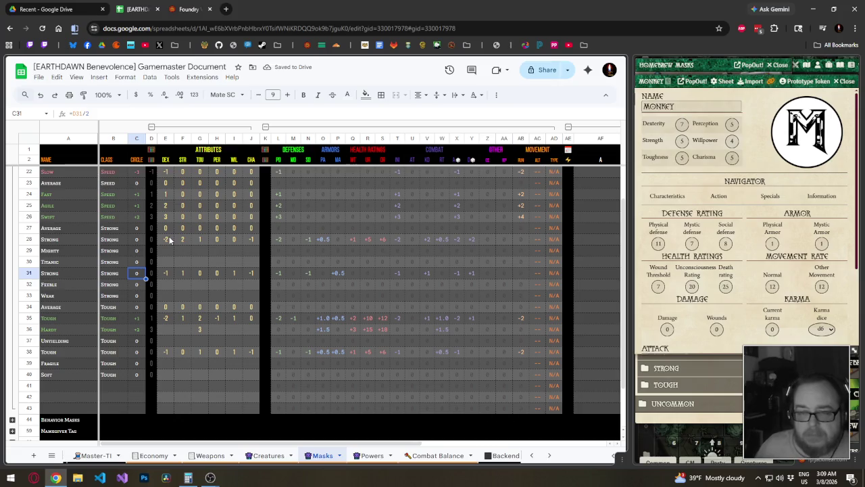
# - Reorder the Strong masks: move Average and Strong down, and Weak and Feeble up under Mighty
pyautogui.click(29, 229)
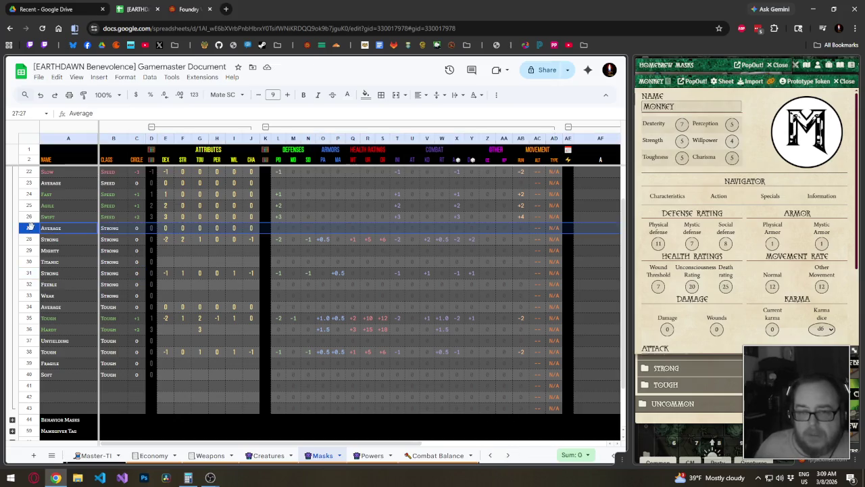
pyautogui.moveTo(29, 233); pyautogui.dragTo(31, 250)
pyautogui.click(29, 228)
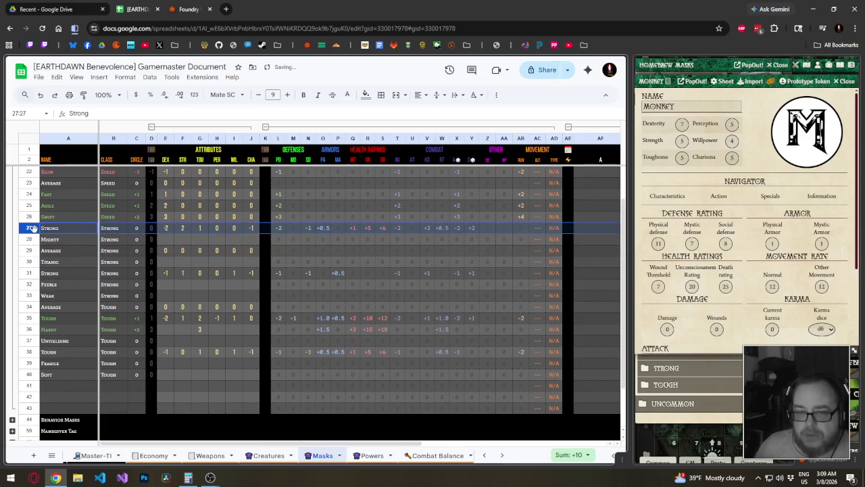
pyautogui.moveTo(30, 250); pyautogui.dragTo(31, 250)
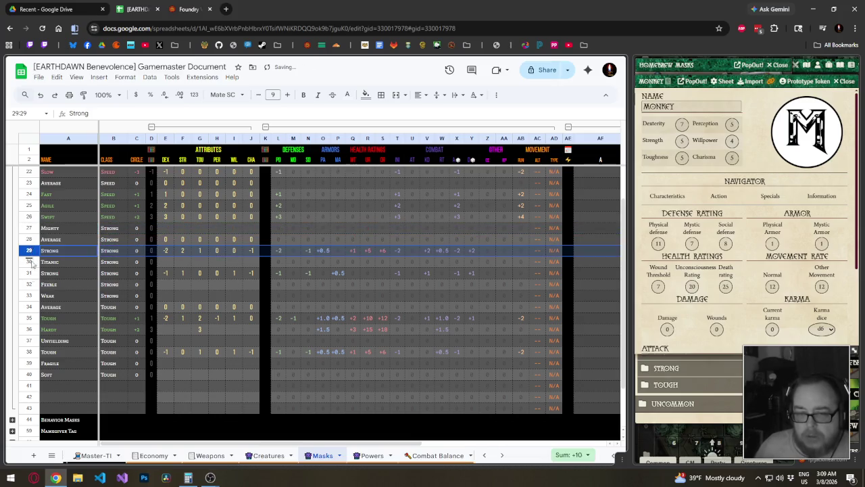
pyautogui.click(29, 295)
pyautogui.moveTo(29, 296); pyautogui.dragTo(30, 240)
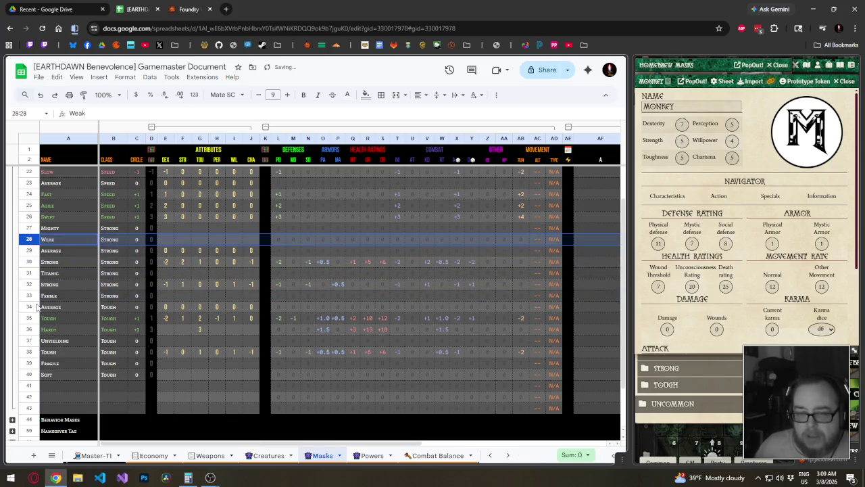
pyautogui.moveTo(35, 297); pyautogui.dragTo(33, 241)
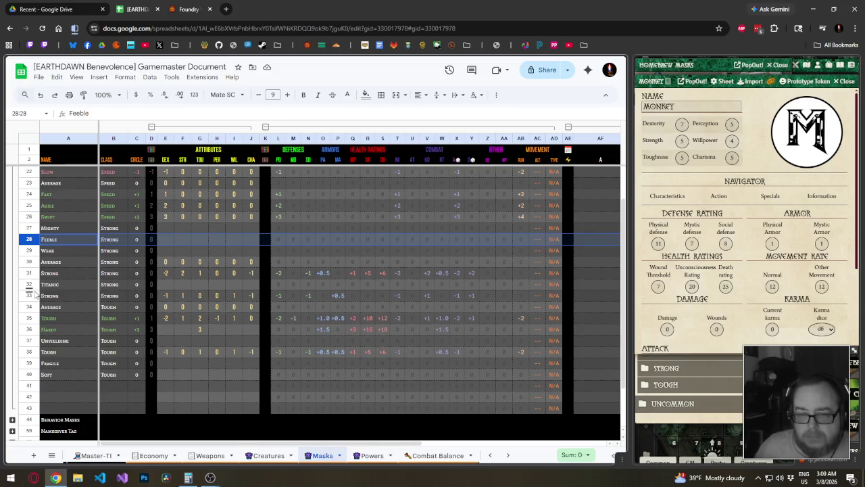
pyautogui.click(31, 295)
pyautogui.rightClick(31, 295)
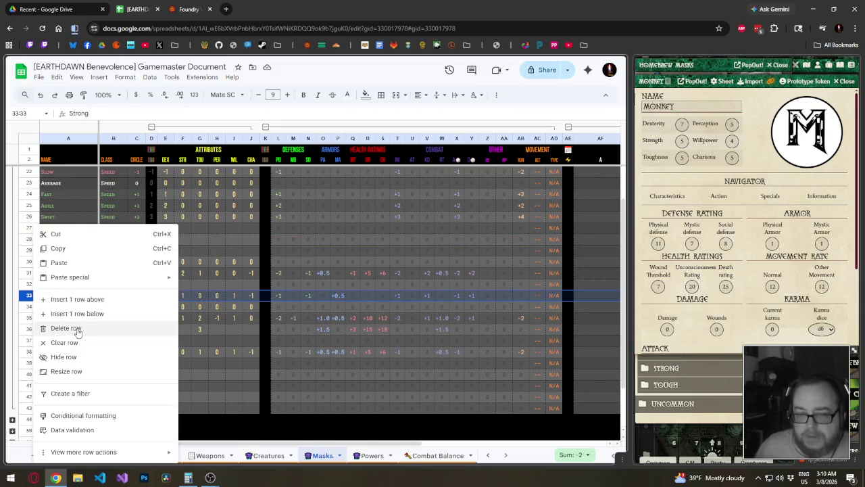
# - Delete the duplicate Strong row and enter zeros across the Strong and Titanic attribute cells
pyautogui.click(75, 329)
pyautogui.click(78, 262)
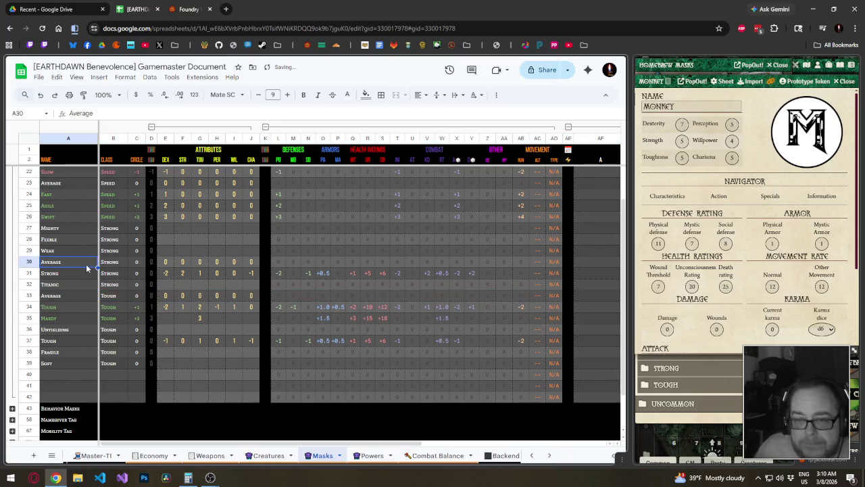
pyautogui.click(165, 272)
pyautogui.write('0')
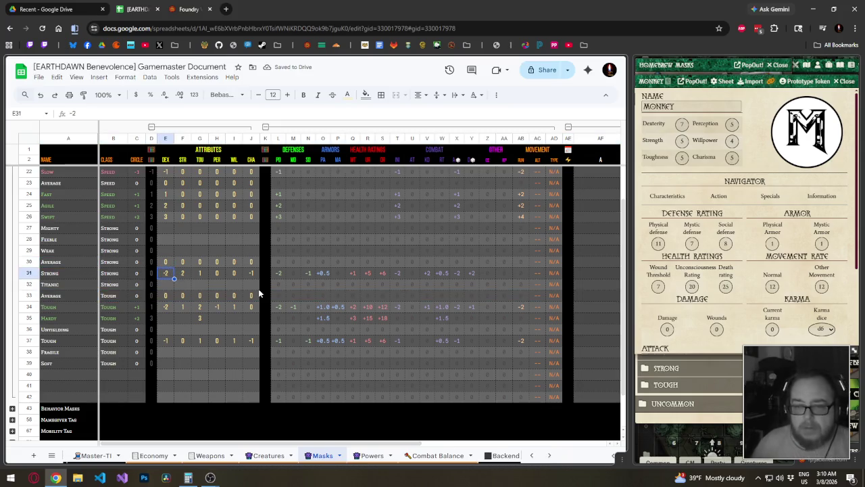
pyautogui.write('\t0\t0\t0\t0\t0')
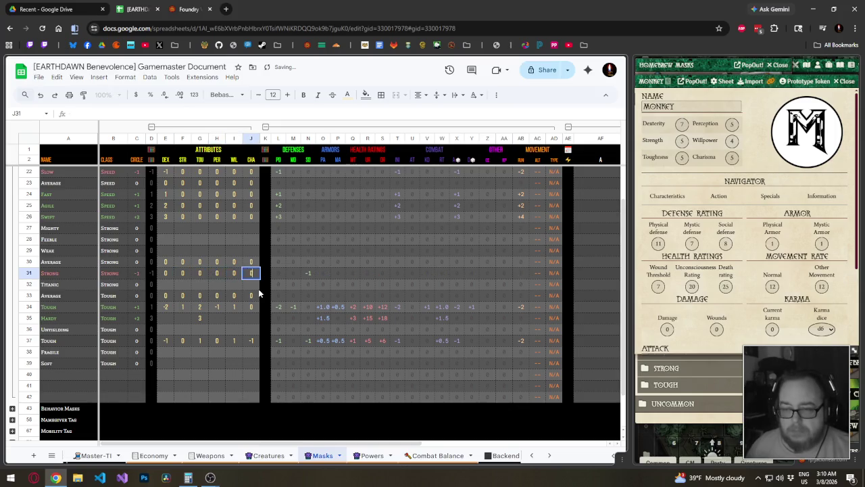
pyautogui.press('Down')
pyautogui.press('Left')
pyautogui.write('0')
pyautogui.hotkey('shift', 'Tab')
pyautogui.write('0')
pyautogui.hotkey('shift', 'Tab')
pyautogui.write('0')
pyautogui.hotkey('shift', 'Tab')
pyautogui.write('0')
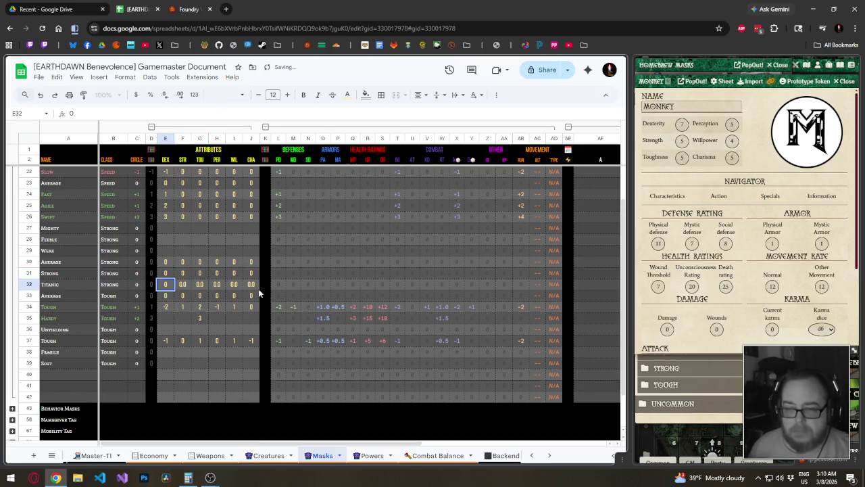
# - Copy the zero attribute values to all Strong-class masks, Mighty through Titanic
pyautogui.moveTo(167, 263); pyautogui.dragTo(562, 262)
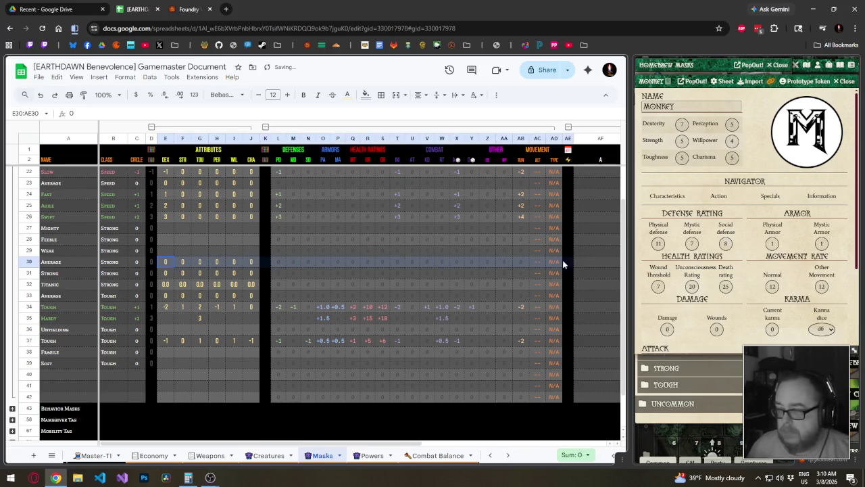
pyautogui.moveTo(562, 268)
pyautogui.mouseDown()
pyautogui.moveTo(558, 289)
pyautogui.moveTo(553, 230)
pyautogui.mouseUp()
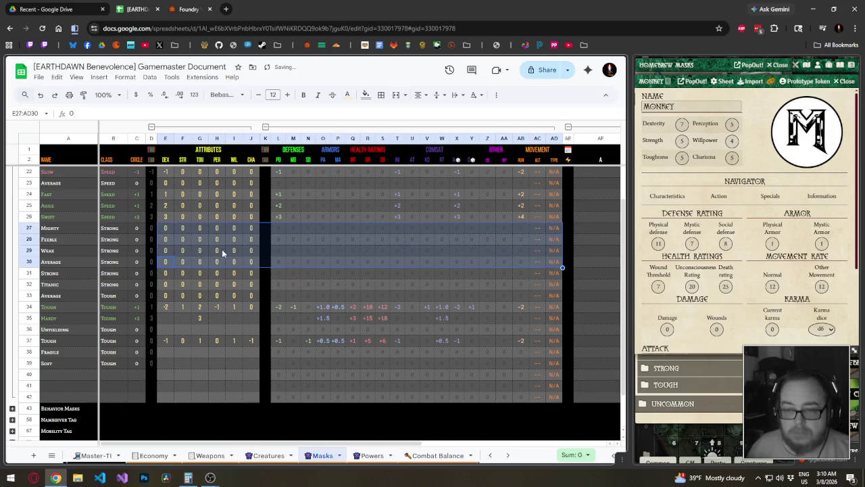
pyautogui.click(167, 253)
pyautogui.press('Left')
pyautogui.press('Left')
pyautogui.press('Left')
pyautogui.press('Up')
pyautogui.press('Up')
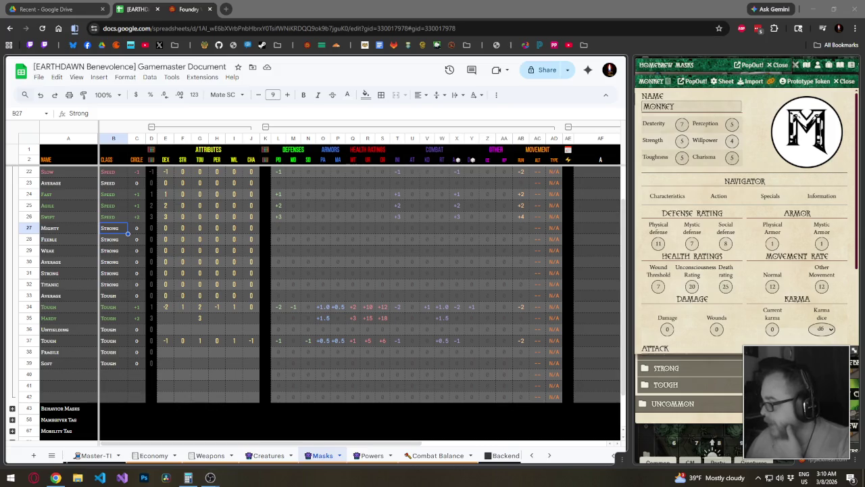
pyautogui.click(110, 226)
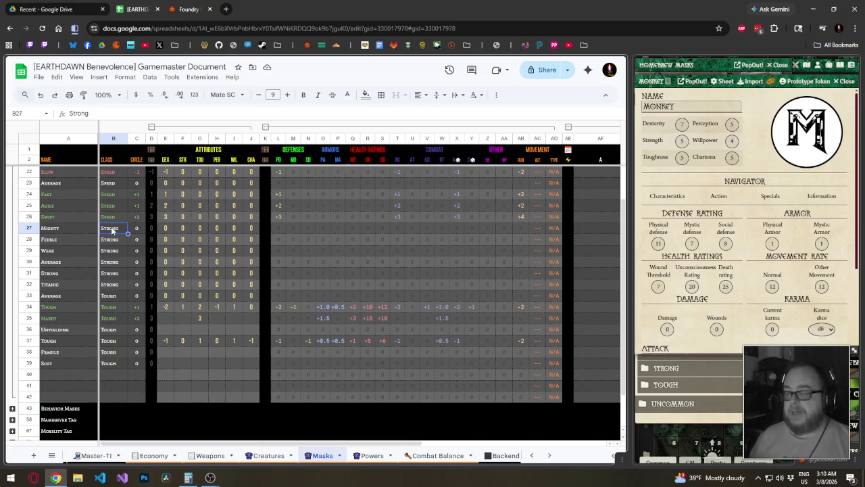
# - Enter Brawn as Mighty's class and paste it into the Feeble through Titanic class cells
pyautogui.write('Braw')
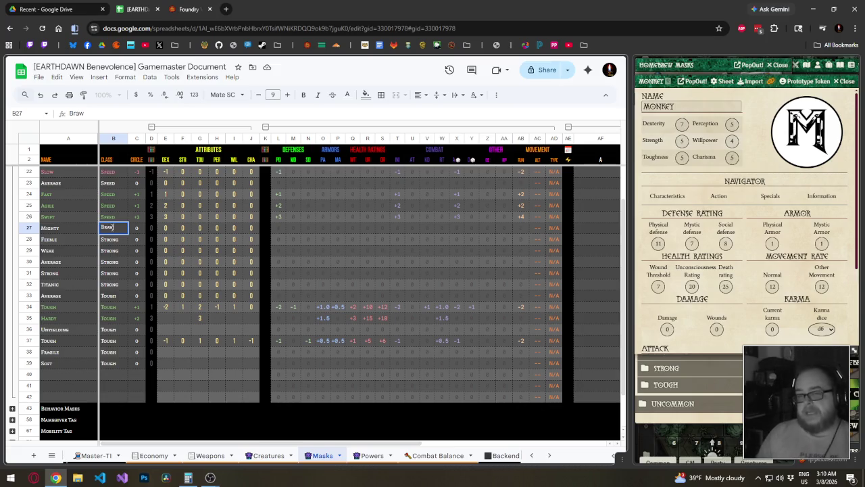
pyautogui.press('Return')
pyautogui.press('Up')
pyautogui.hotkey('ctrl', 'c')
pyautogui.press('Down')
pyautogui.hotkey('shift', 'Down')
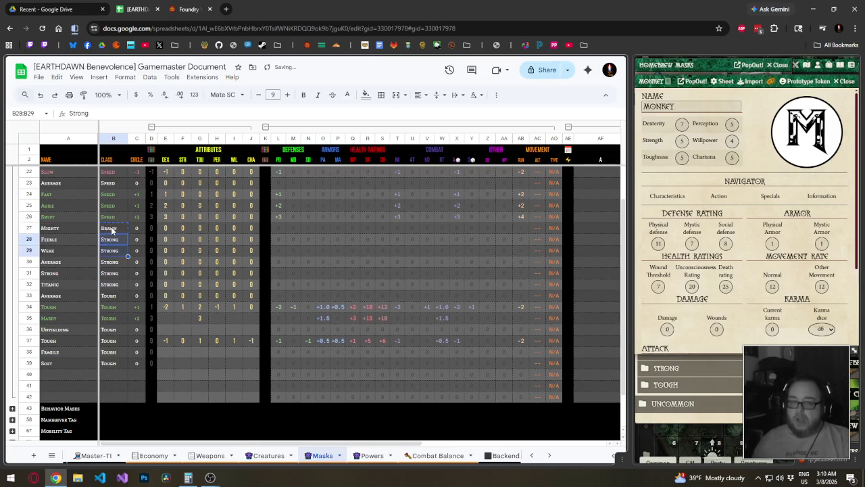
pyautogui.hotkey('shift', 'Down')
pyautogui.hotkey('shift', 'Down')
pyautogui.hotkey('shift', 'Down')
pyautogui.hotkey('ctrl', 'v')
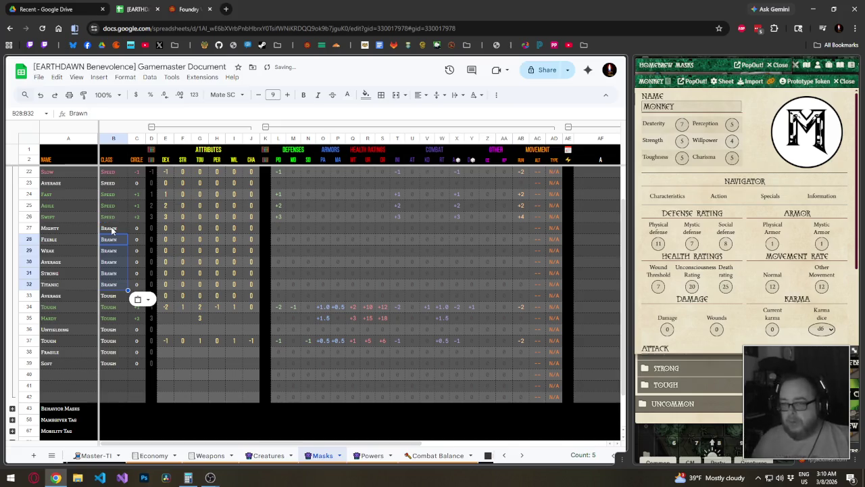
pyautogui.click(111, 229)
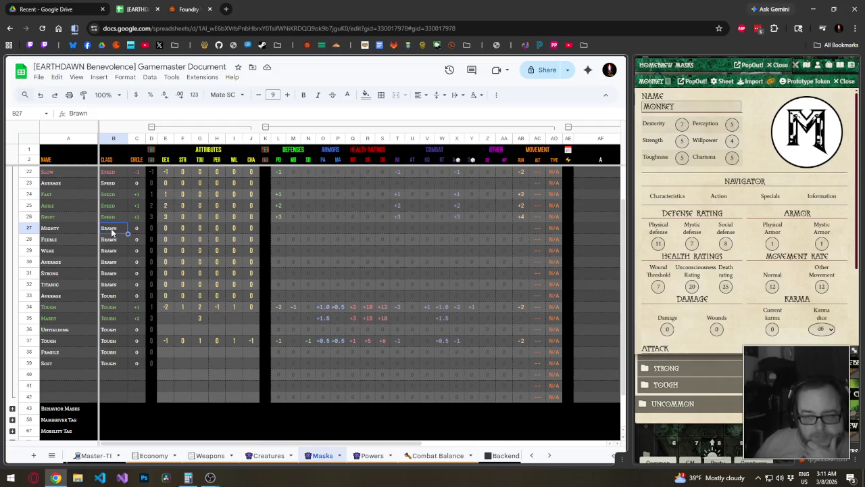
pyautogui.click(65, 227)
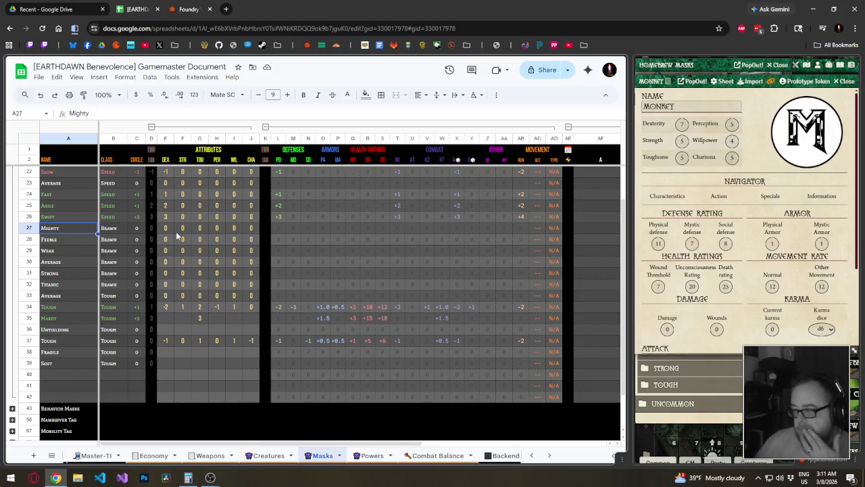
pyautogui.click(178, 231)
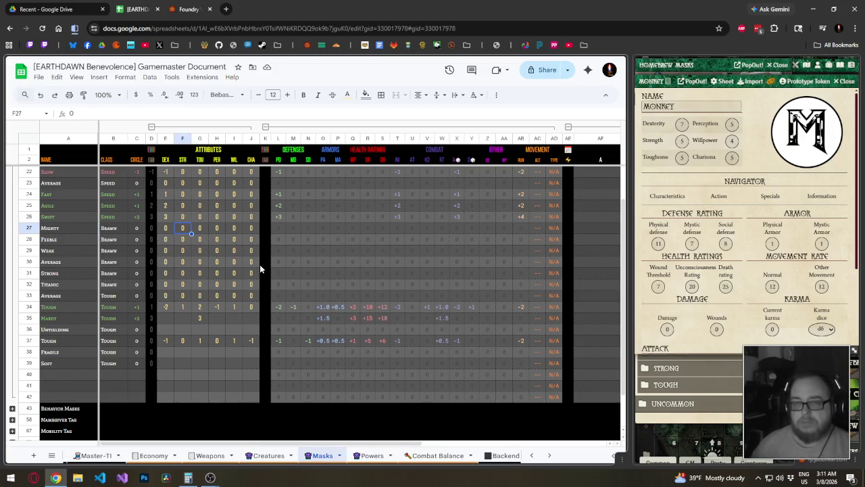
# - Give Feeble, Weak and Strong strength modifiers of -3, -1 and 1
pyautogui.press('Down')
pyautogui.write('-')
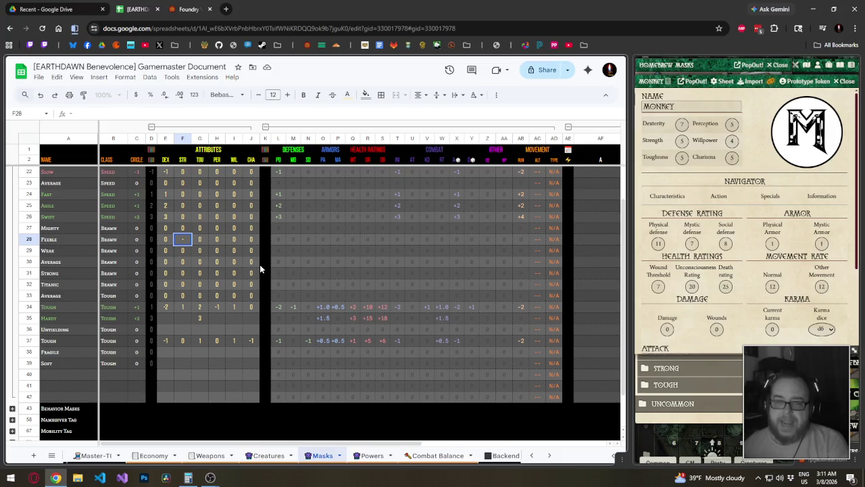
pyautogui.write('3')
pyautogui.press('Return')
pyautogui.write('-')
pyautogui.press('Return')
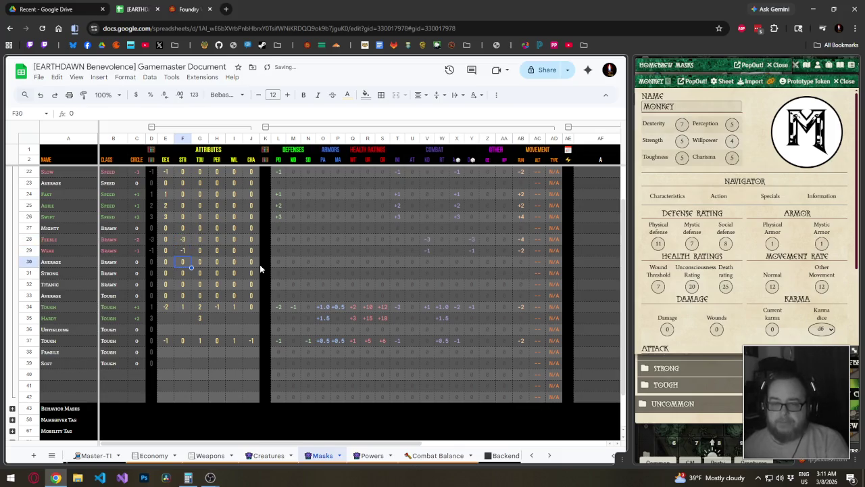
pyautogui.press('Down')
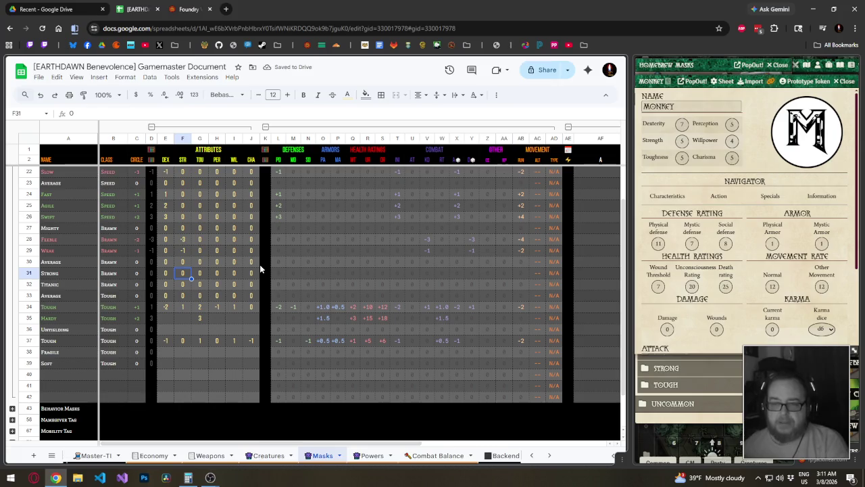
pyautogui.write('1')
pyautogui.press('Return')
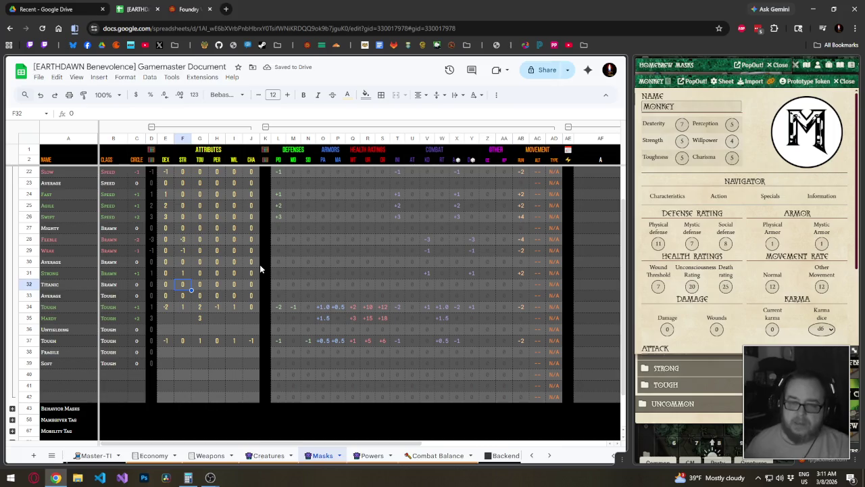
# - Move the Mighty row below Strong, then set Mighty's STR to 2 and Titanic's to 3
pyautogui.click(29, 228)
pyautogui.moveTo(29, 228); pyautogui.dragTo(30, 277)
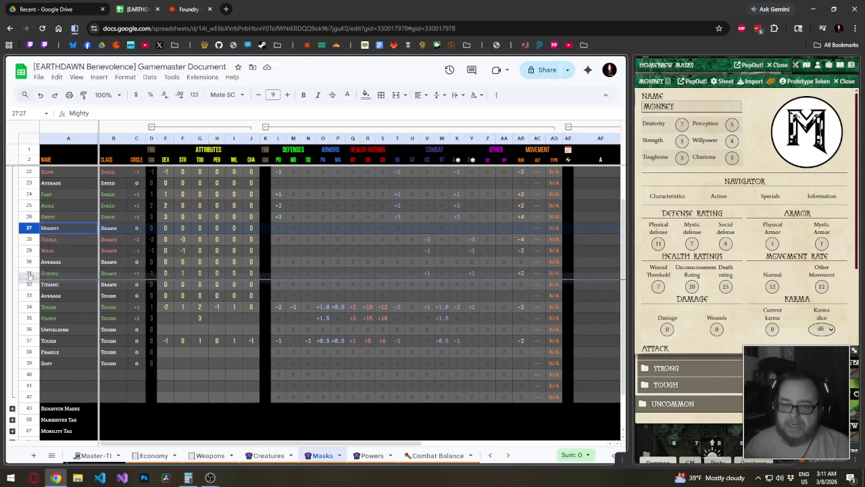
pyautogui.click(190, 274)
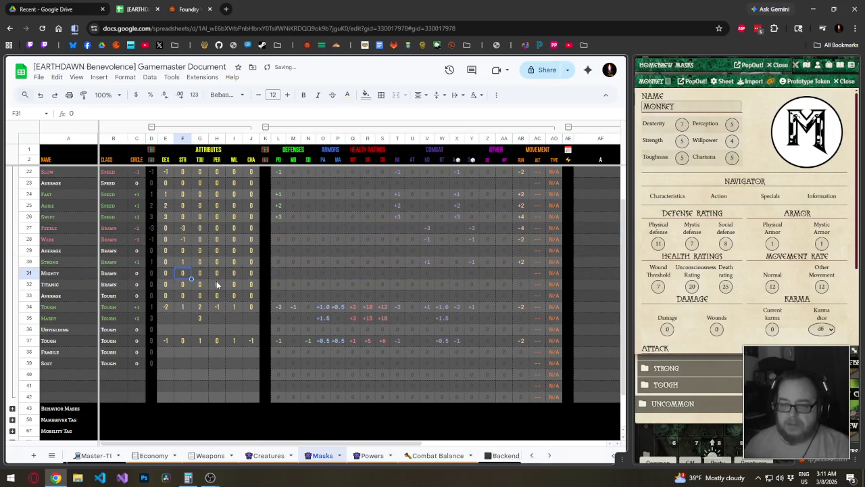
pyautogui.write('2')
pyautogui.press('Return')
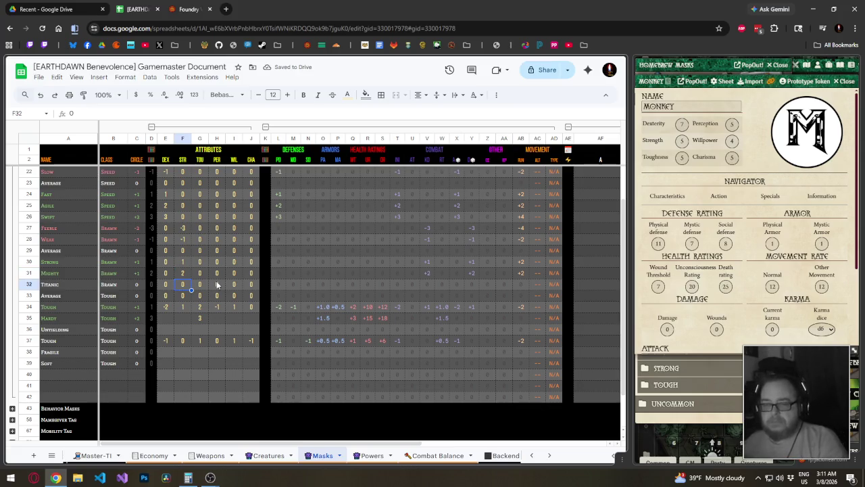
pyautogui.write('3')
pyautogui.press('Up')
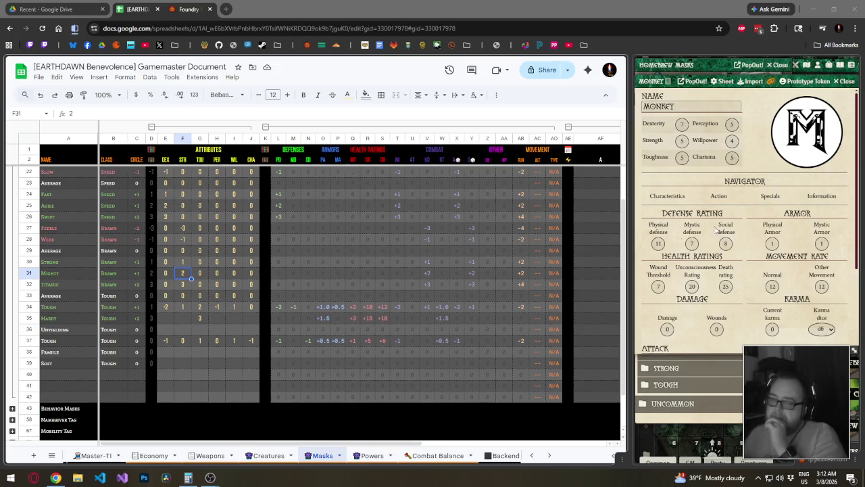
pyautogui.click(180, 287)
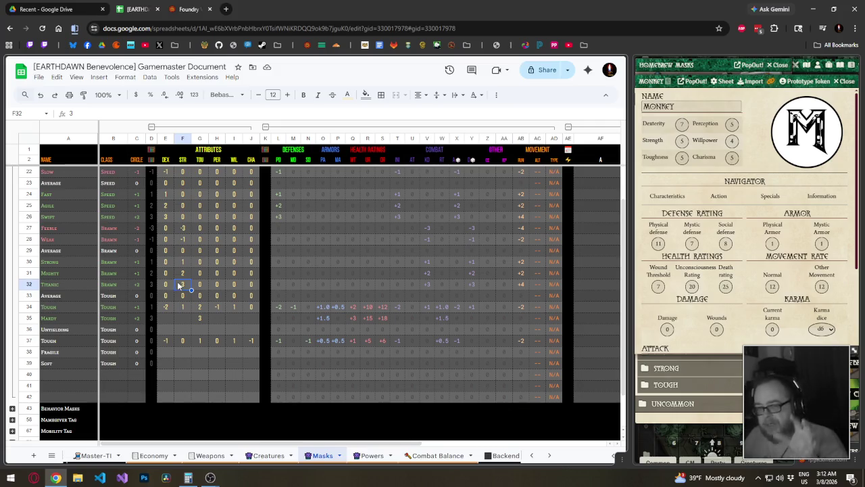
pyautogui.click(182, 252)
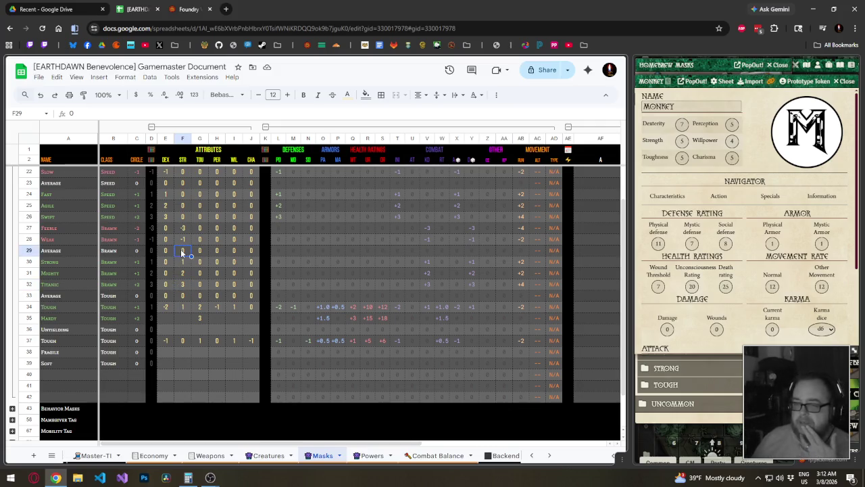
pyautogui.click(29, 239)
# - Insert a row above Weak, fill it with Feeble's values, and set its strength to -2
pyautogui.rightClick(30, 240)
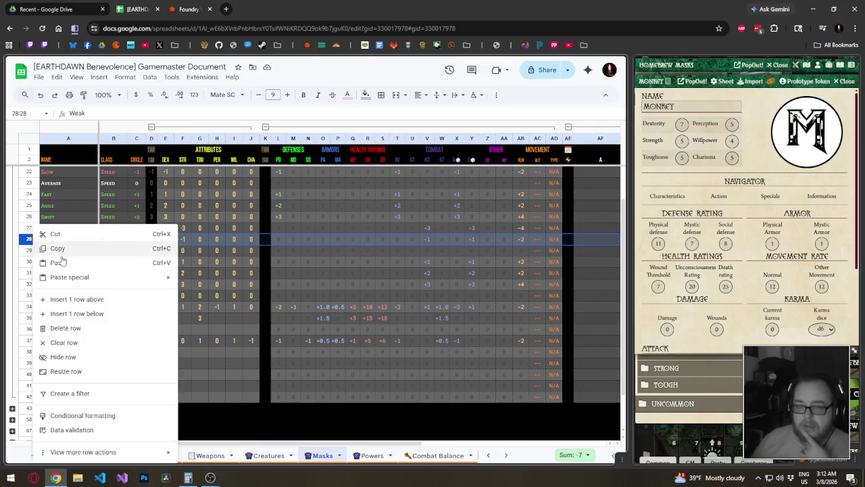
pyautogui.click(77, 303)
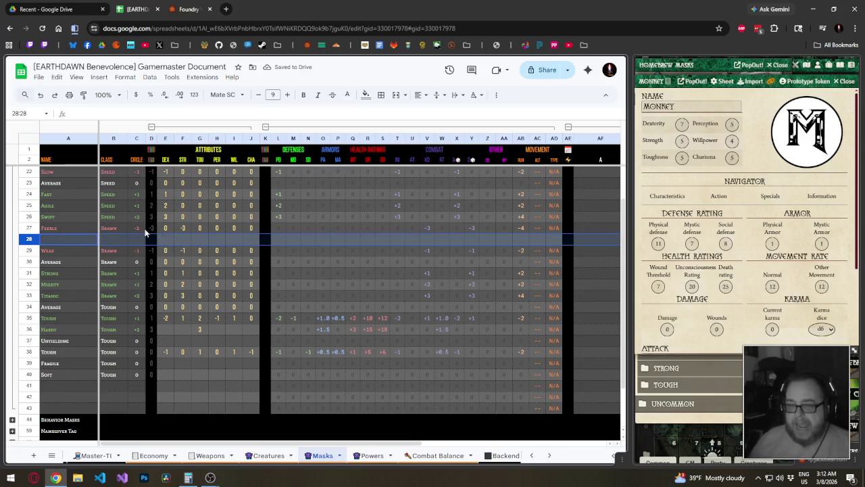
pyautogui.click(166, 227)
pyautogui.moveTo(181, 228)
pyautogui.mouseDown()
pyautogui.moveTo(563, 232)
pyautogui.moveTo(563, 243)
pyautogui.mouseUp()
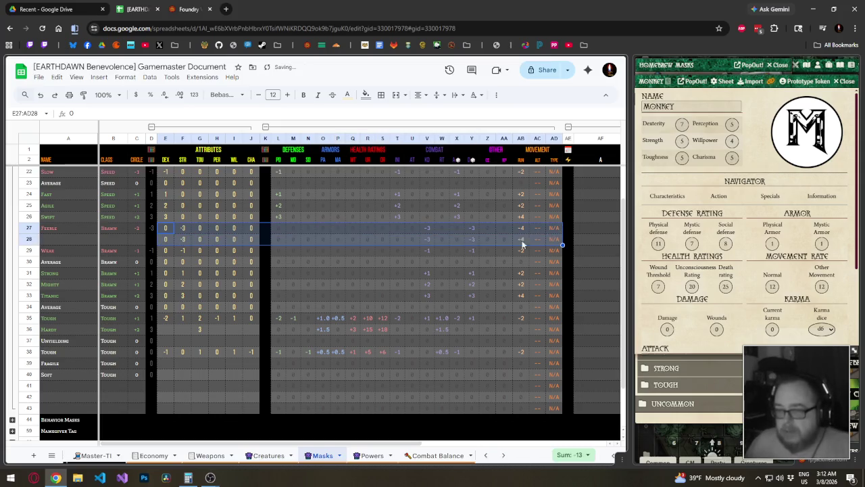
pyautogui.click(182, 239)
pyautogui.write('-2')
pyautogui.press('Return')
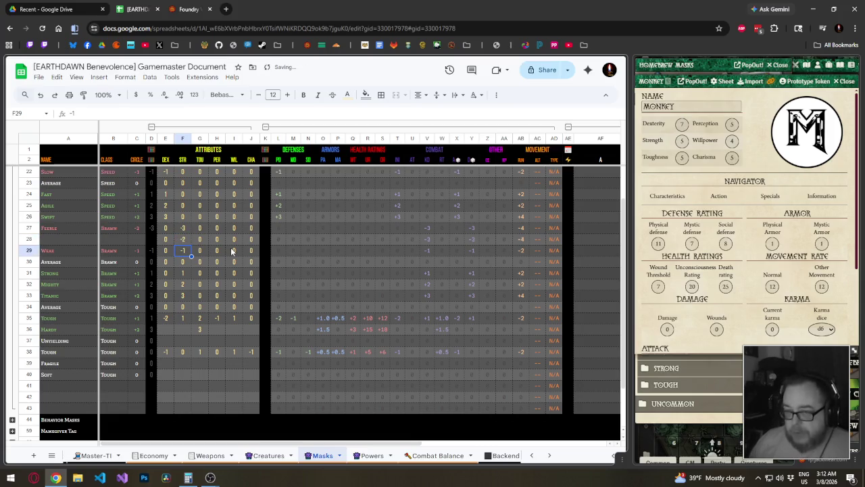
# - Paste the Brawn class and Feeble's circle formulas into the new row
pyautogui.press('Left')
pyautogui.press('Left')
pyautogui.press('Left')
pyautogui.press('Left')
pyautogui.press('Up')
pyautogui.hotkey('ctrl', 'v')
pyautogui.press('Up')
pyautogui.press('Right')
pyautogui.hotkey('ctrl', 'c')
pyautogui.press('Down')
pyautogui.hotkey('ctrl', 'v')
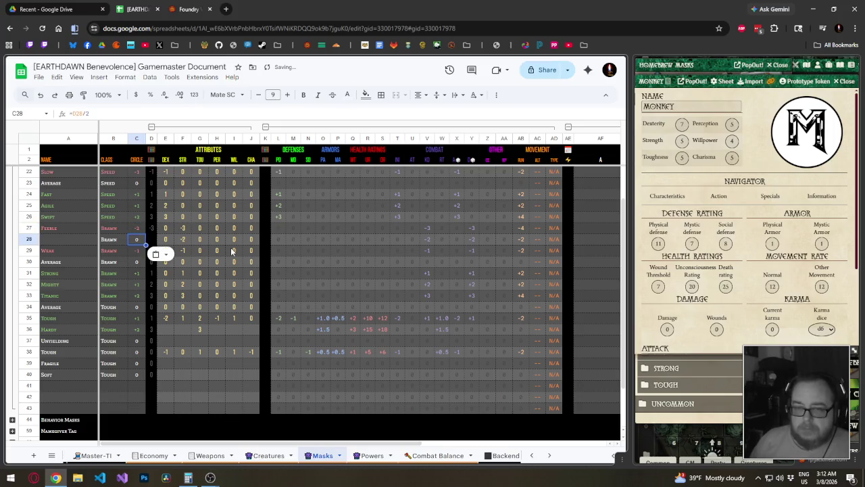
pyautogui.press('Up')
pyautogui.press('Right')
pyautogui.hotkey('ctrl', 'c')
pyautogui.press('Down')
pyautogui.hotkey('ctrl', 'v')
pyautogui.press('Left')
pyautogui.press('Left')
pyautogui.press('Left')
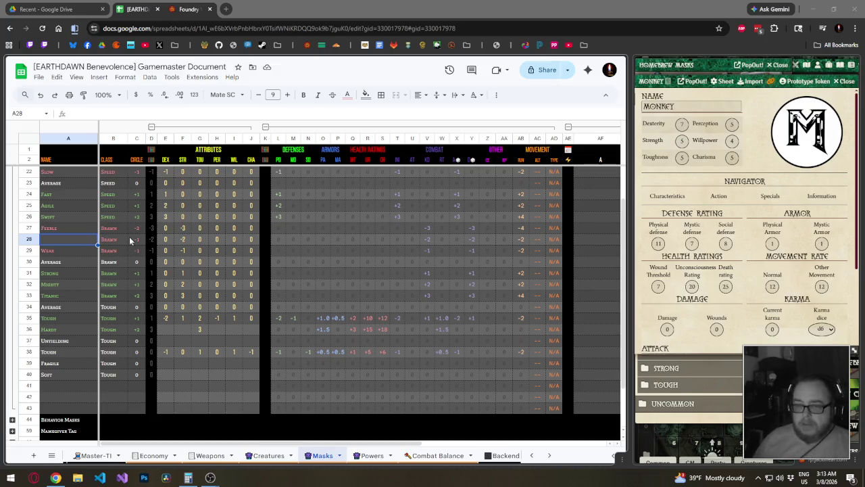
# - Name the new mask Scrawny
pyautogui.write('Sc')
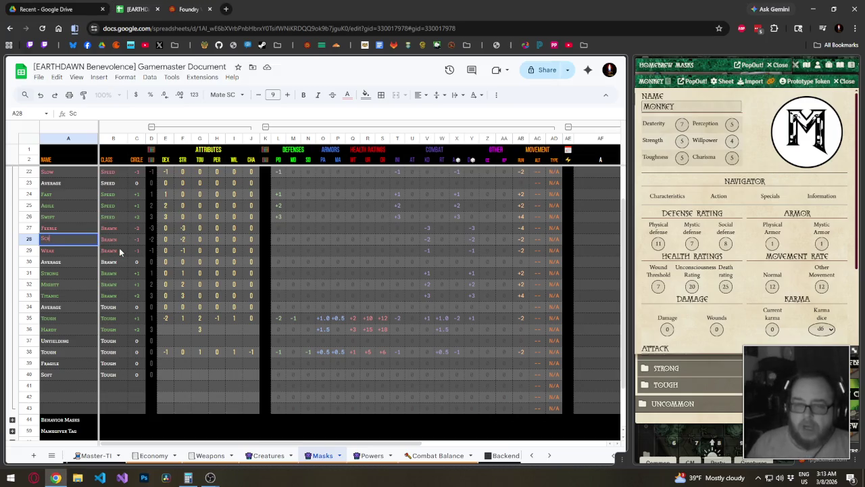
pyautogui.write('rawny')
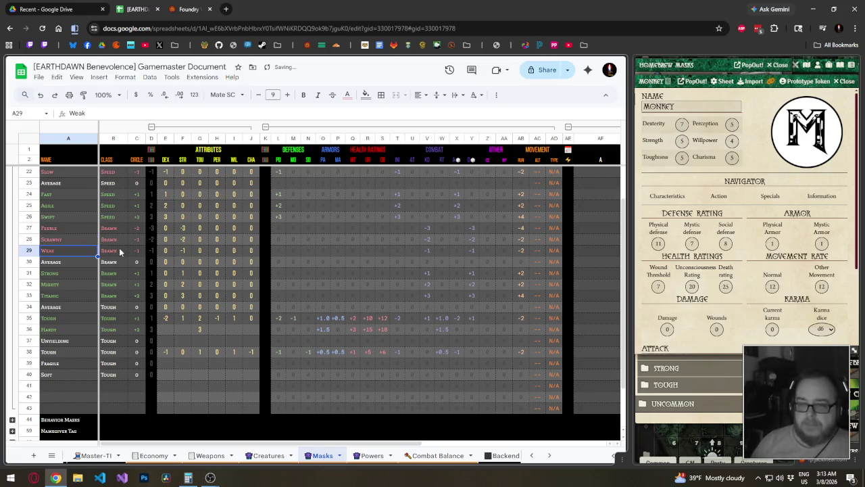
pyautogui.press('Tab')
pyautogui.press('Tab')
pyautogui.press('Tab')
pyautogui.press('Tab')
pyautogui.press('Tab')
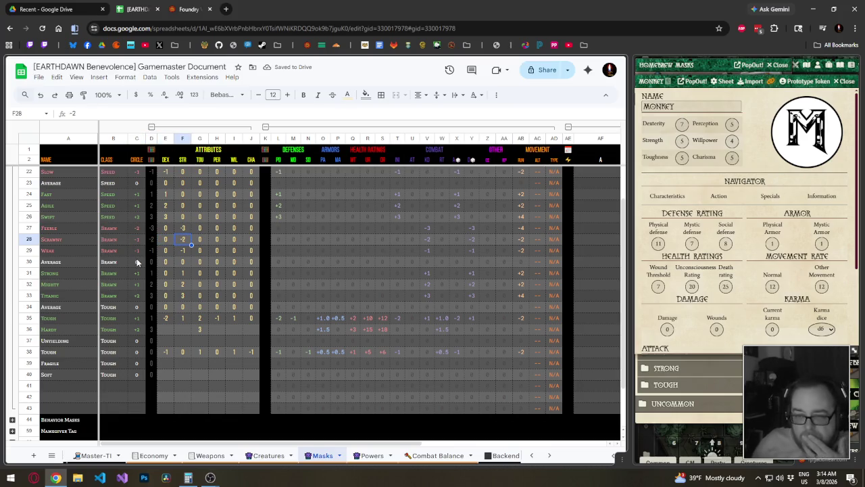
pyautogui.click(116, 307)
# - Drag the Tough-class Average row down below Hardy
pyautogui.scroll(-2, 146, 311)
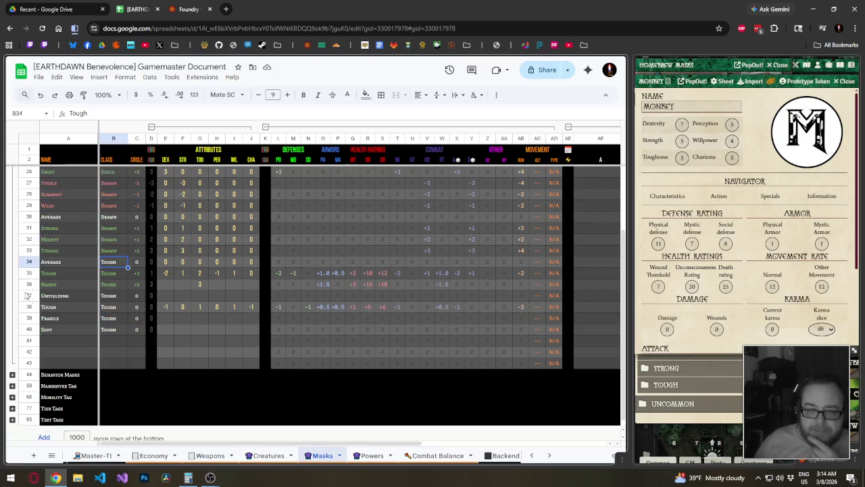
pyautogui.click(27, 261)
pyautogui.moveTo(27, 261); pyautogui.dragTo(27, 291)
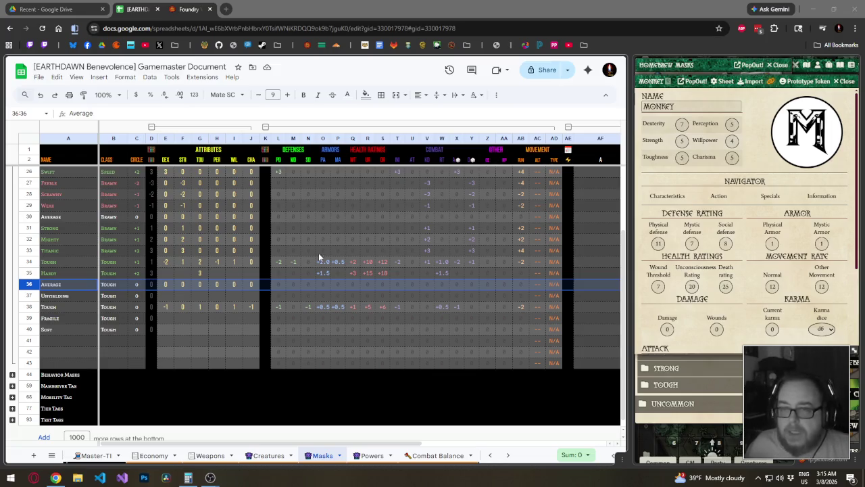
# - Replace the Speed class with Dexterity across the Speed mask rows
pyautogui.click(119, 219)
pyautogui.scroll(3, 118, 221)
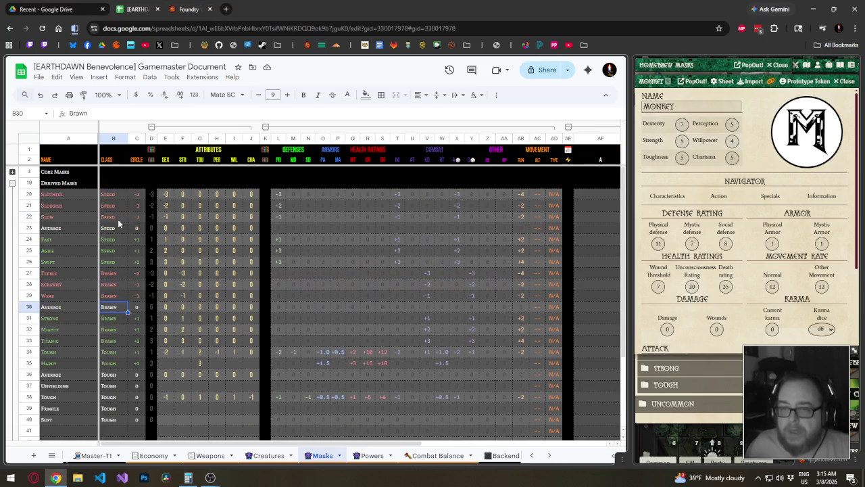
pyautogui.click(112, 195)
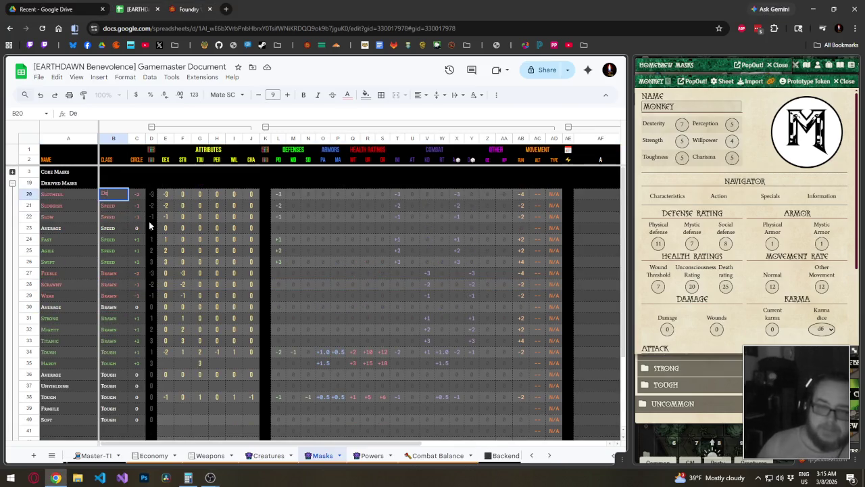
pyautogui.write('Dexterity')
pyautogui.press('Return')
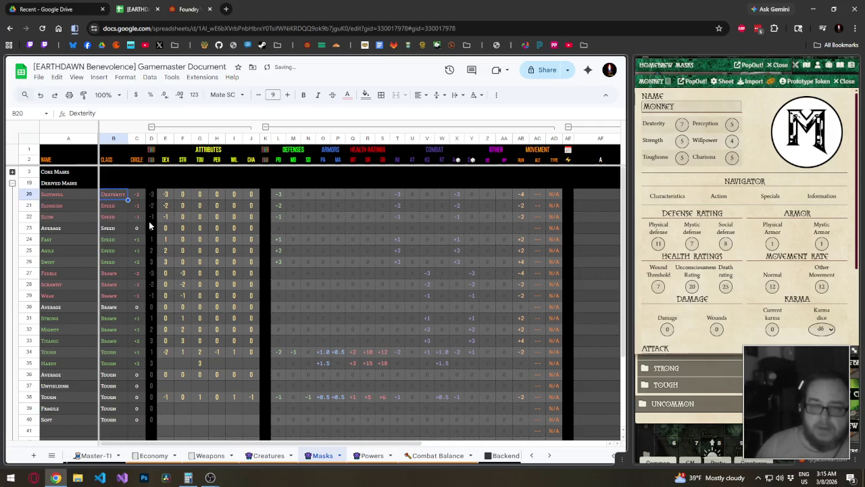
pyautogui.hotkey('shift', 'Down')
pyautogui.hotkey('shift', 'Down')
# - Replace the Brawn class with Strength across the Brawn mask rows
pyautogui.hotkey('shift', 'Down')
pyautogui.hotkey('shift', 'Down')
pyautogui.hotkey('shift', 'Down')
pyautogui.hotkey('ctrl', 'v')
pyautogui.press('Down')
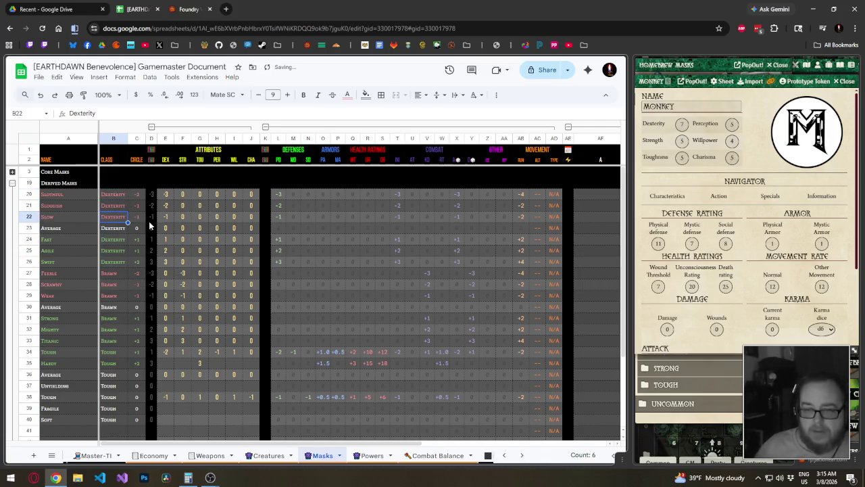
pyautogui.press('Down')
pyautogui.press('Down')
pyautogui.press('Down')
pyautogui.write('Strength')
pyautogui.press('Return')
# - Replace the Tough class with Toughness and fill it down the Tough rows
pyautogui.hotkey('shift', 'Down')
pyautogui.hotkey('shift', 'Down')
pyautogui.hotkey('shift', 'Down')
pyautogui.hotkey('shift', 'Down')
pyautogui.hotkey('shift', 'Down')
pyautogui.hotkey('ctrl', 'v')
pyautogui.press('Down')
pyautogui.press('Down')
pyautogui.press('Down')
pyautogui.write('Toughness')
pyautogui.hotkey('shift', 'Down')
pyautogui.hotkey('shift', 'Down')
pyautogui.hotkey('shift', 'Down')
pyautogui.hotkey('shift', 'Down')
pyautogui.hotkey('shift', 'Down')
pyautogui.hotkey('shift', 'Down')
pyautogui.hotkey('ctrl', 'd')
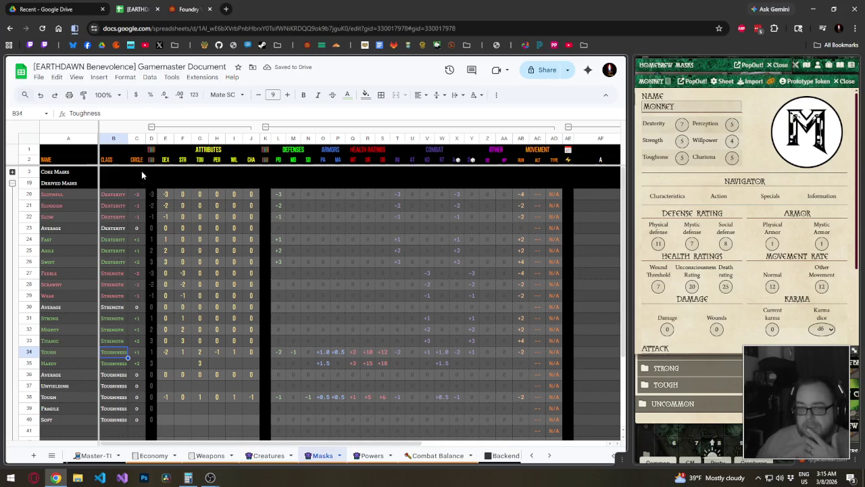
# - Insert fourteen blank rows below the Toughness masks, seven at a time
pyautogui.moveTo(128, 138); pyautogui.dragTo(129, 138)
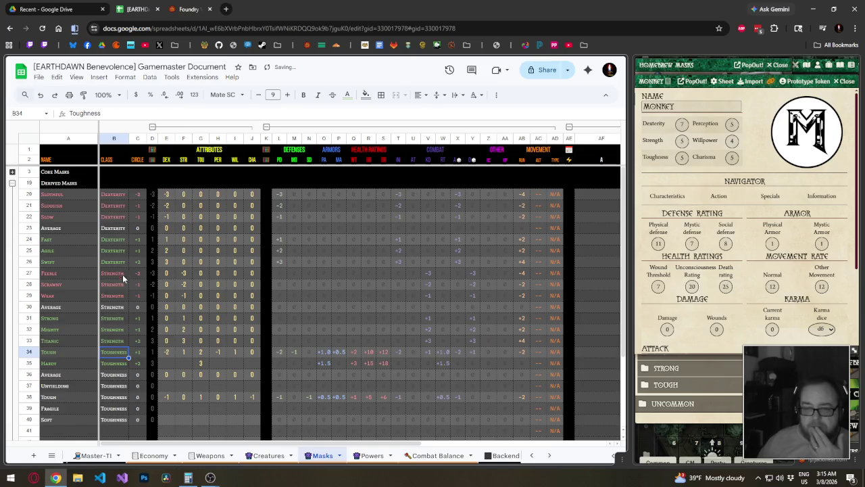
pyautogui.scroll(-3, 123, 274)
pyautogui.moveTo(29, 329); pyautogui.dragTo(29, 261)
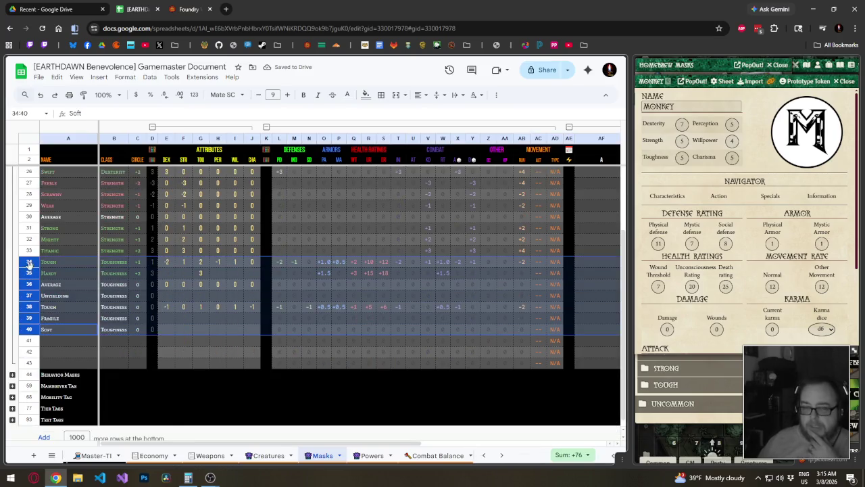
pyautogui.rightClick(29, 261)
pyautogui.click(85, 318)
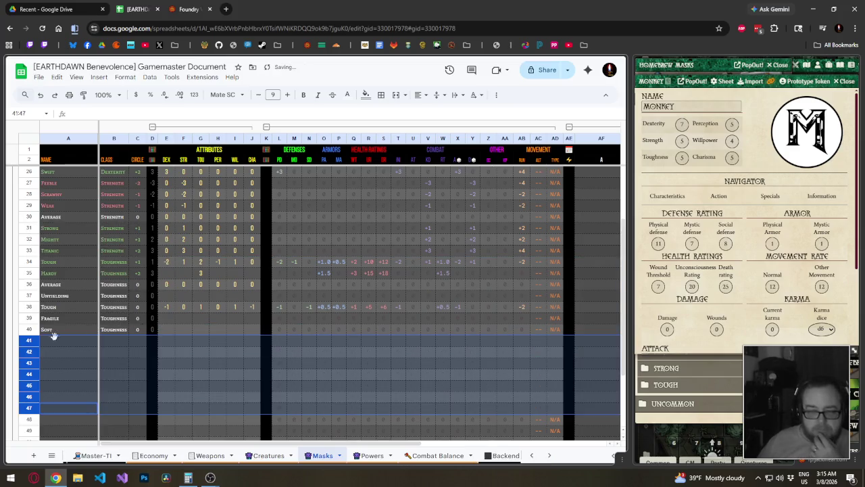
pyautogui.rightClick(28, 338)
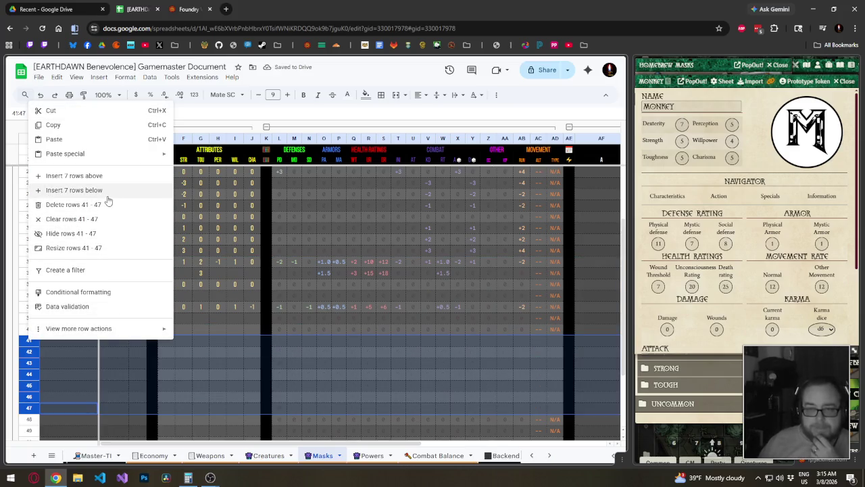
pyautogui.click(101, 192)
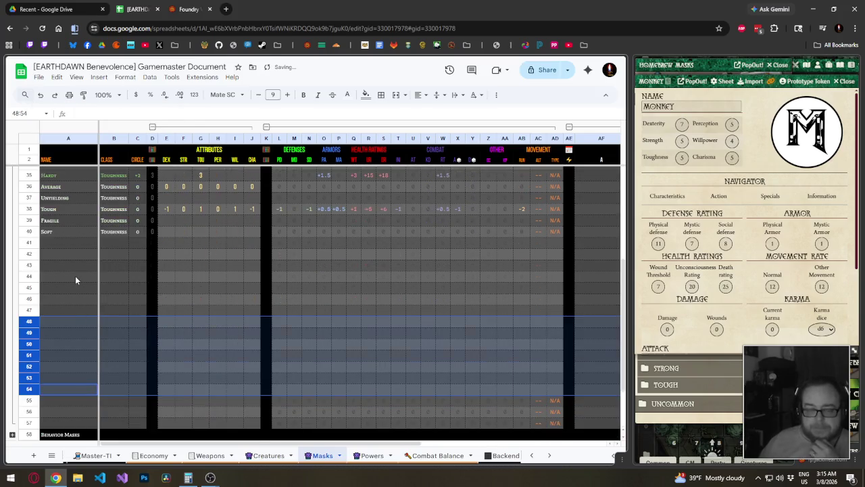
pyautogui.scroll(3, 73, 297)
pyautogui.click(69, 334)
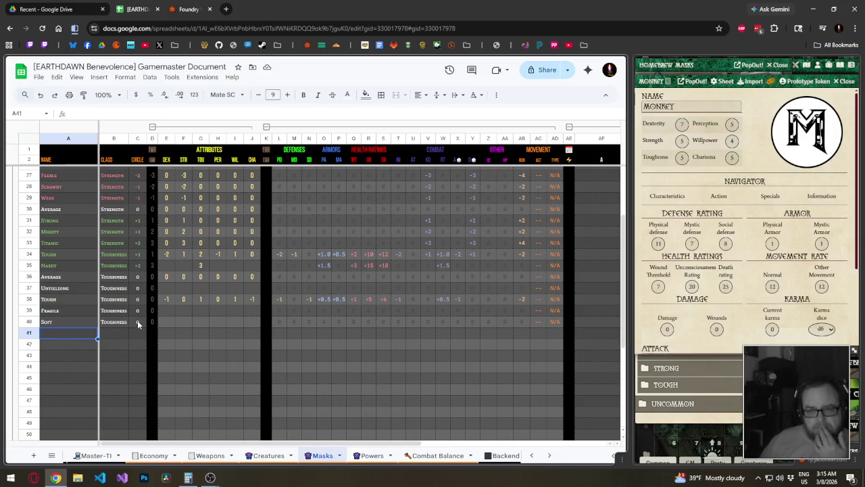
pyautogui.scroll(2, 137, 320)
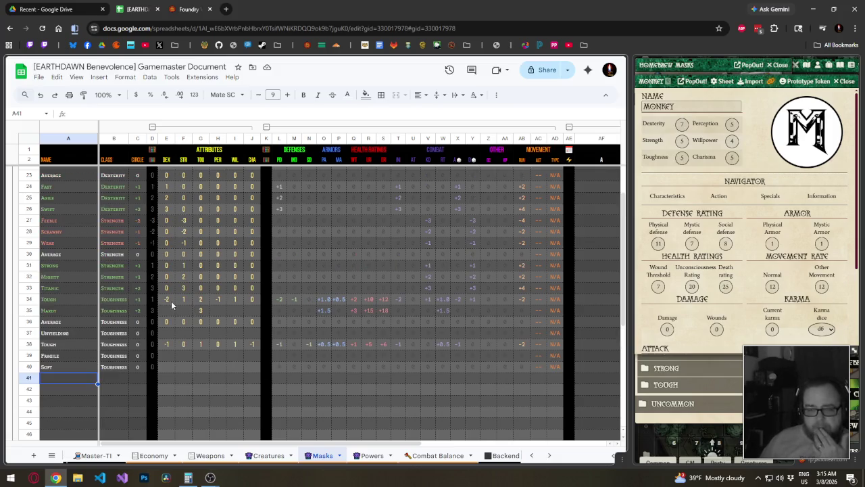
# - Change the Derived Masks header in A19 to 'Attribute Masks'
pyautogui.click(171, 302)
pyautogui.scroll(3, 179, 319)
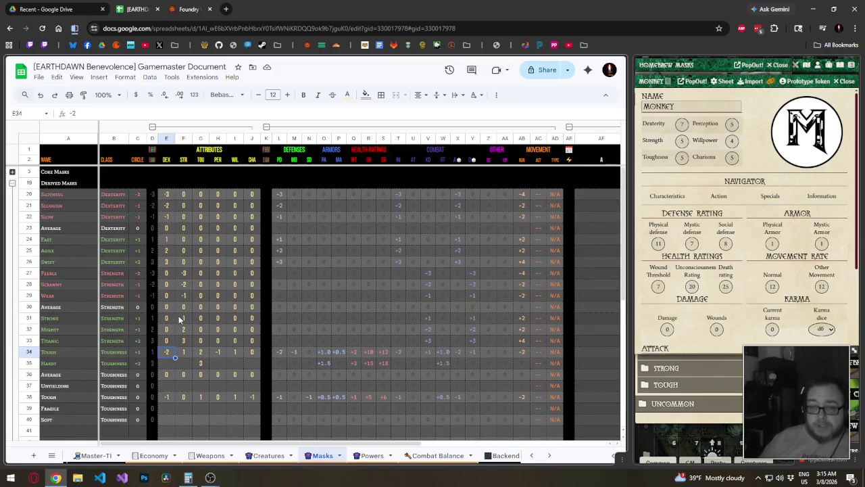
pyautogui.click(69, 184)
pyautogui.write('AttributeMasks')
pyautogui.press('Return')
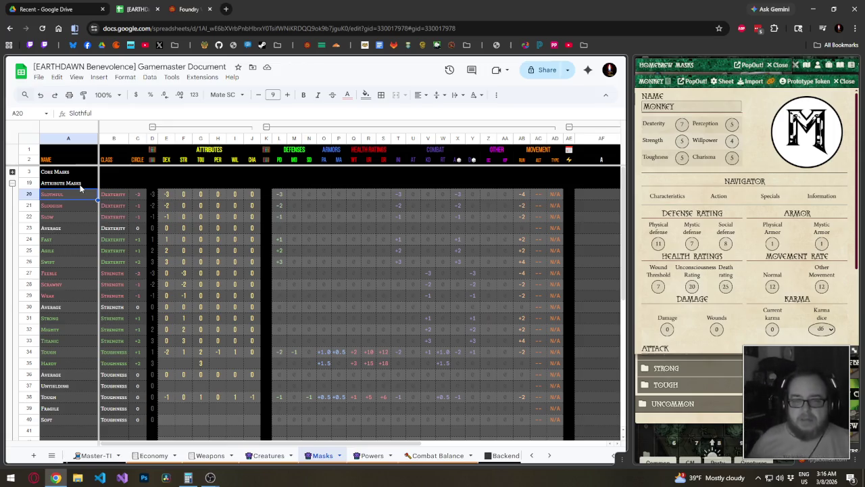
pyautogui.scroll(-2, 83, 243)
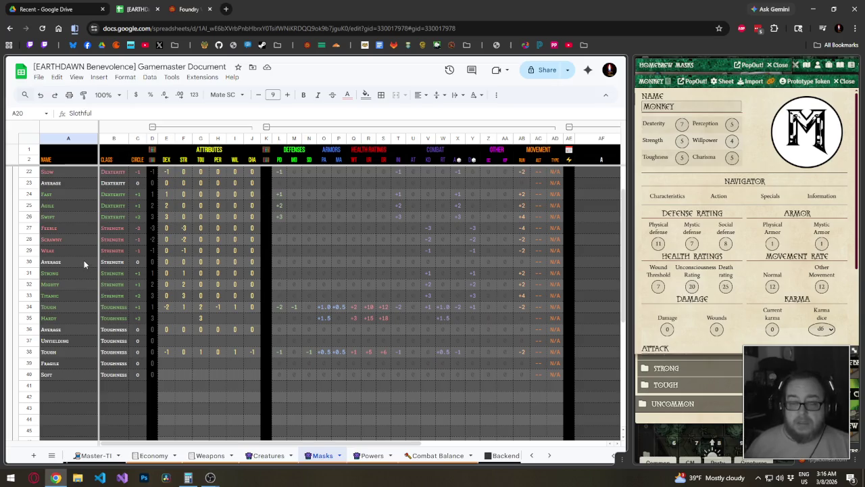
pyautogui.scroll(-2, 67, 296)
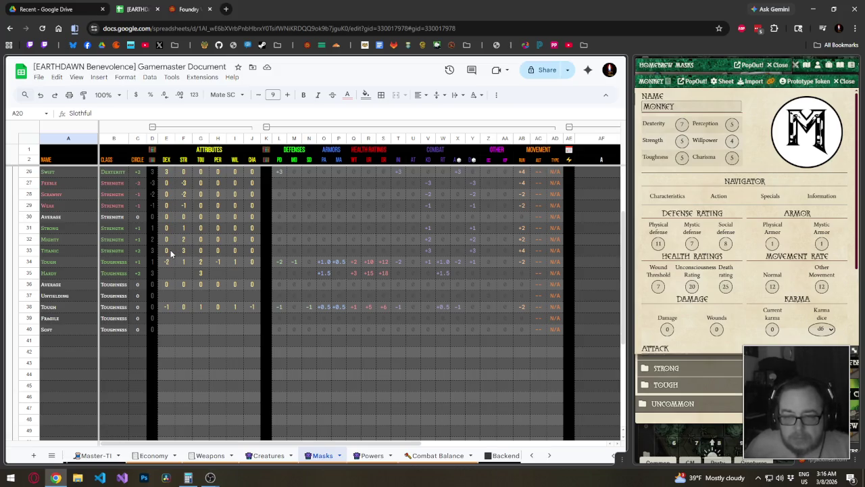
# - Copy the Strength masks' attribute values
pyautogui.moveTo(169, 252); pyautogui.dragTo(245, 187)
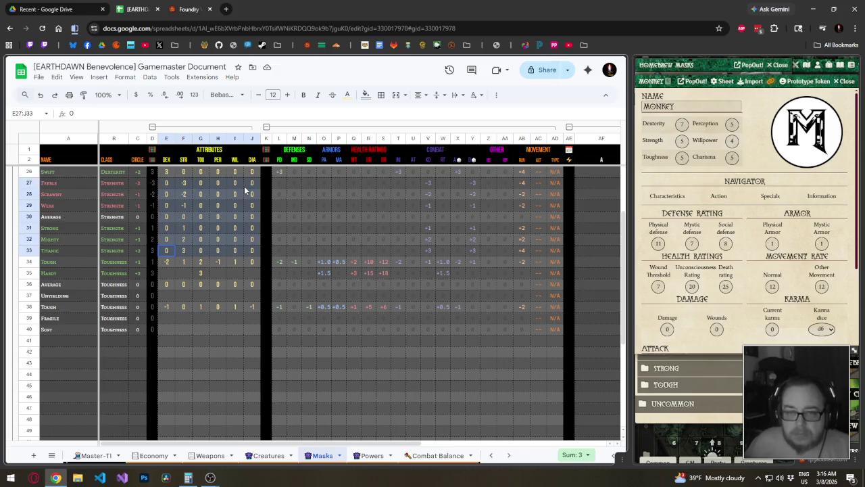
pyautogui.hotkey('ctrl', 'c')
pyautogui.click(173, 262)
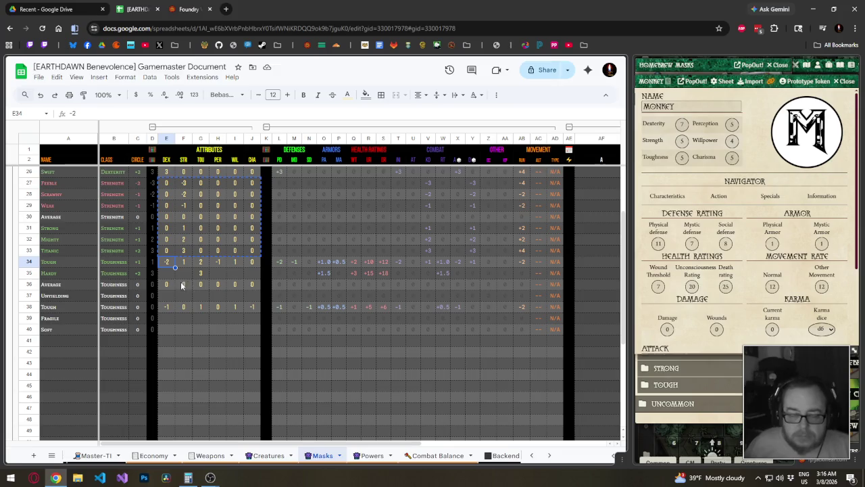
# - Move the Average Toughness mask row above Tough
pyautogui.click(64, 286)
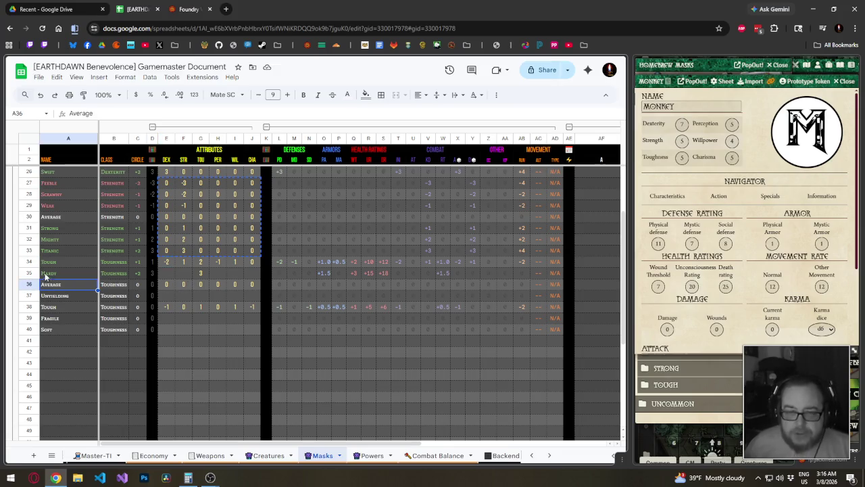
pyautogui.click(28, 261)
pyautogui.moveTo(28, 262); pyautogui.dragTo(33, 290)
pyautogui.click(32, 261)
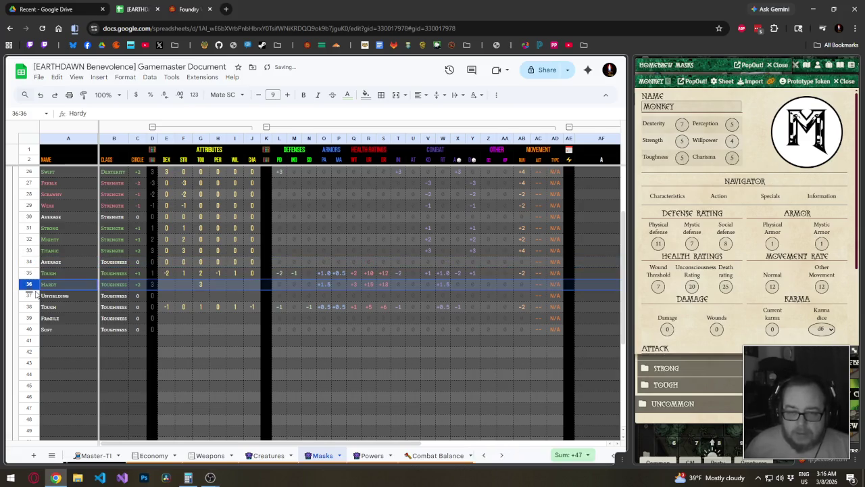
pyautogui.click(31, 296)
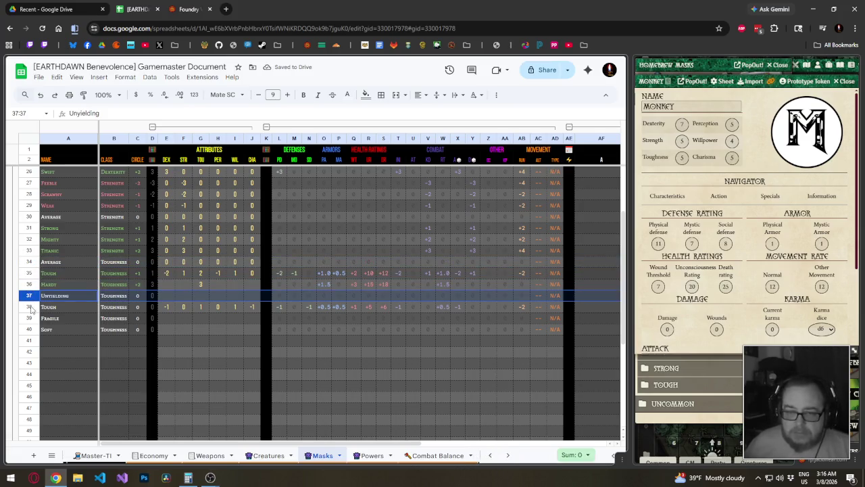
# - Move Fragile to the top of the Toughness masks, with Soft right below it
pyautogui.click(29, 317)
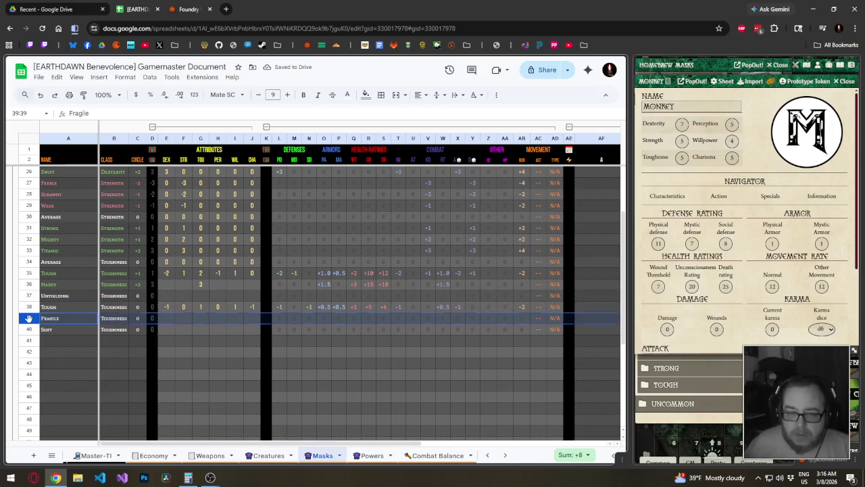
pyautogui.moveTo(29, 317); pyautogui.dragTo(28, 265)
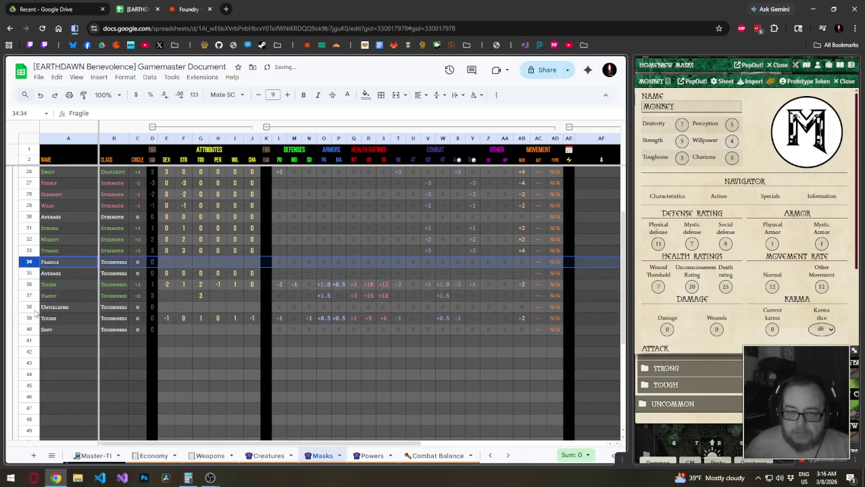
pyautogui.click(30, 329)
pyautogui.moveTo(29, 329); pyautogui.dragTo(30, 278)
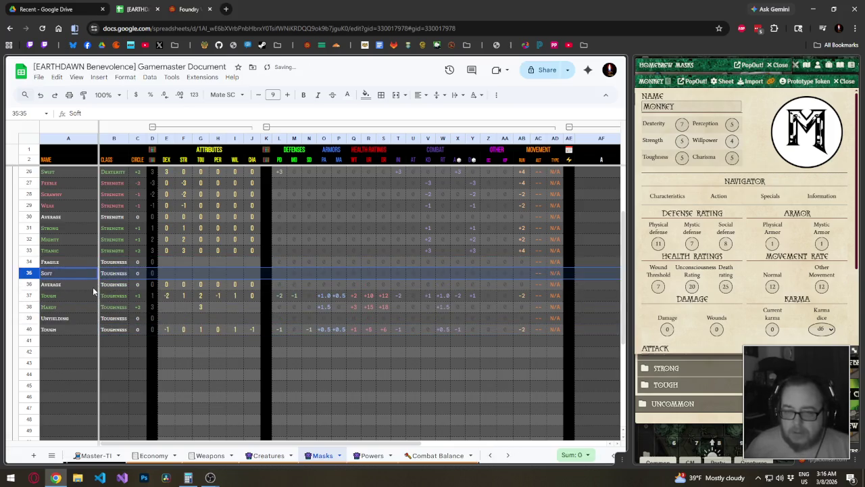
pyautogui.click(64, 305)
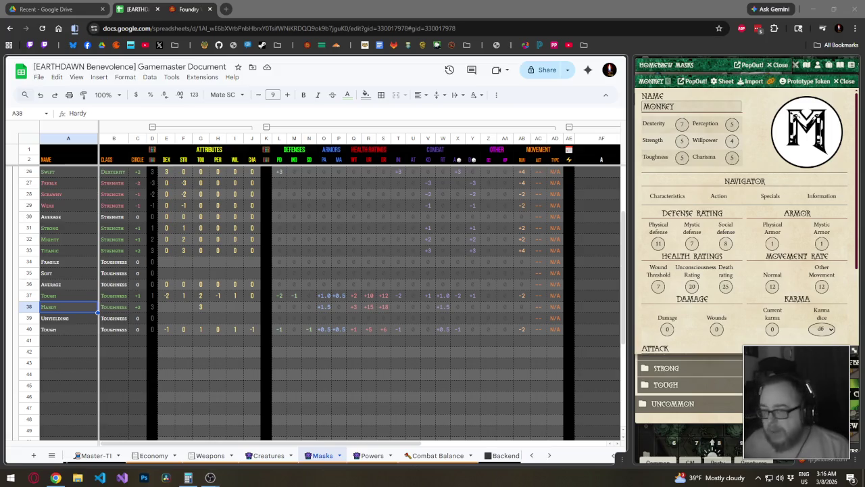
pyautogui.click(77, 263)
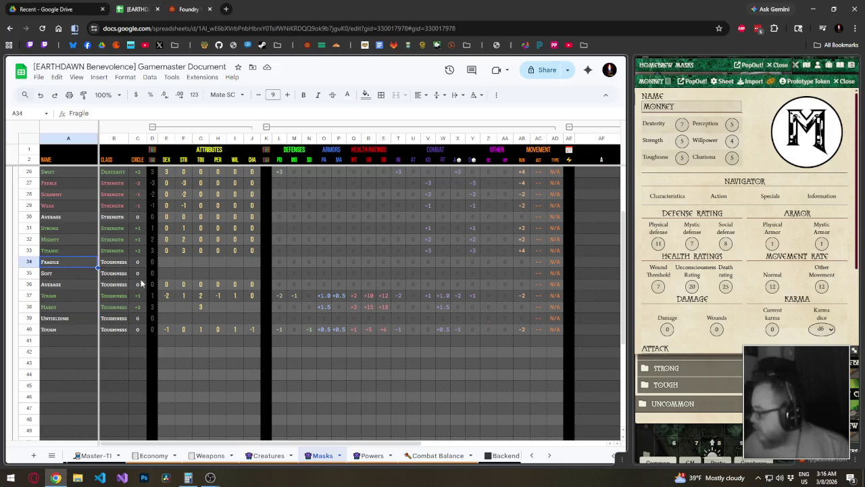
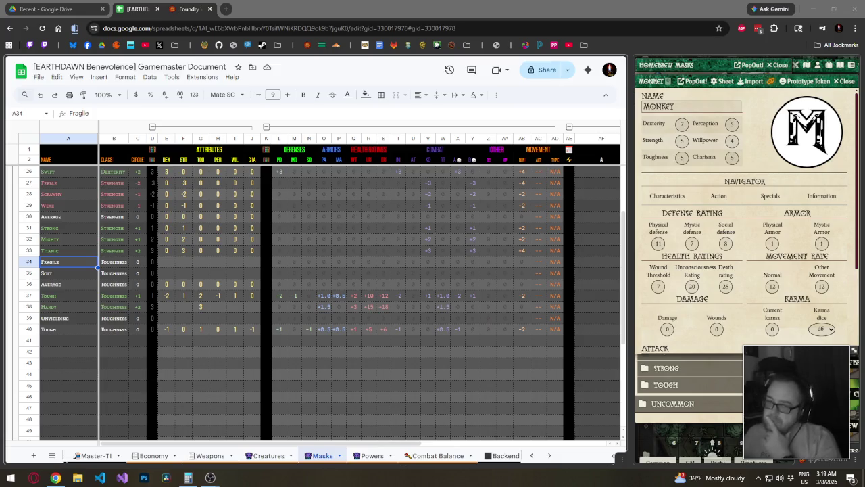
# - Insert a new row above Soft named Delicate with class Toughness
pyautogui.click(171, 260)
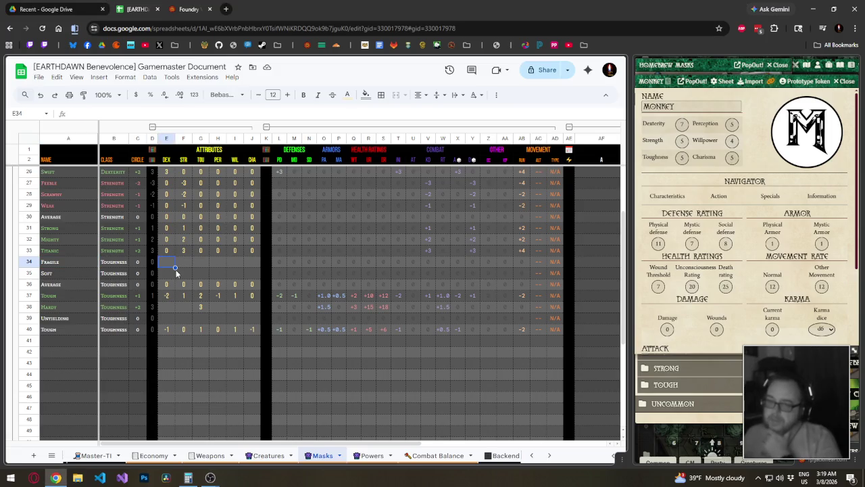
pyautogui.click(28, 272)
pyautogui.rightClick(28, 272)
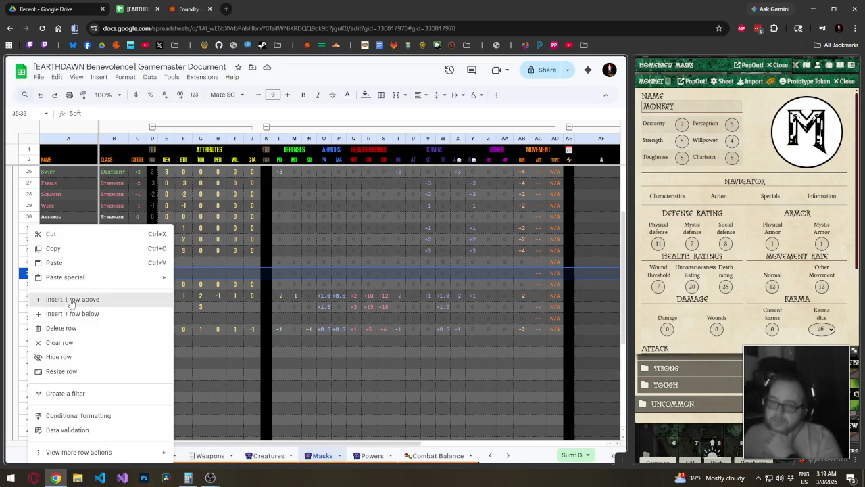
pyautogui.click(67, 299)
pyautogui.write('Delicate')
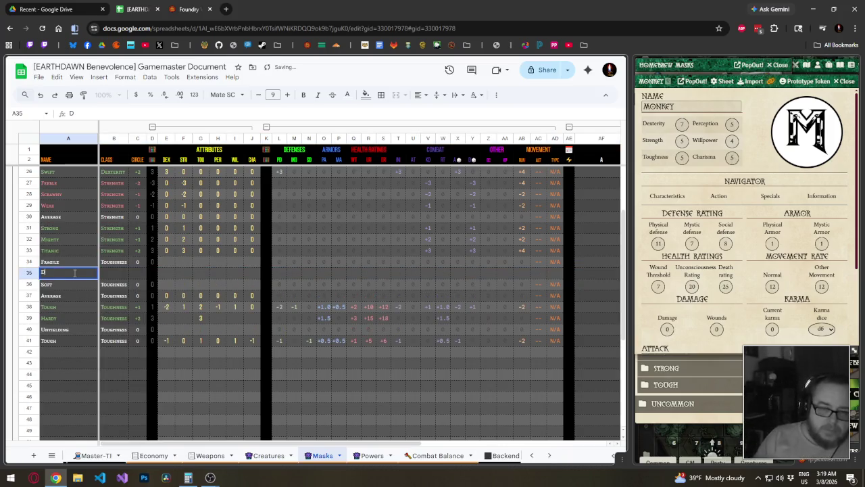
pyautogui.press('Tab')
pyautogui.write('Th')
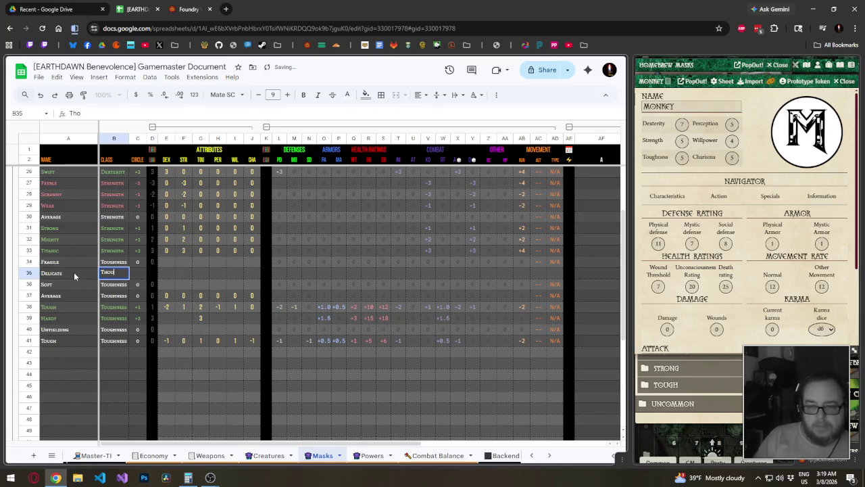
pyautogui.press('Tab')
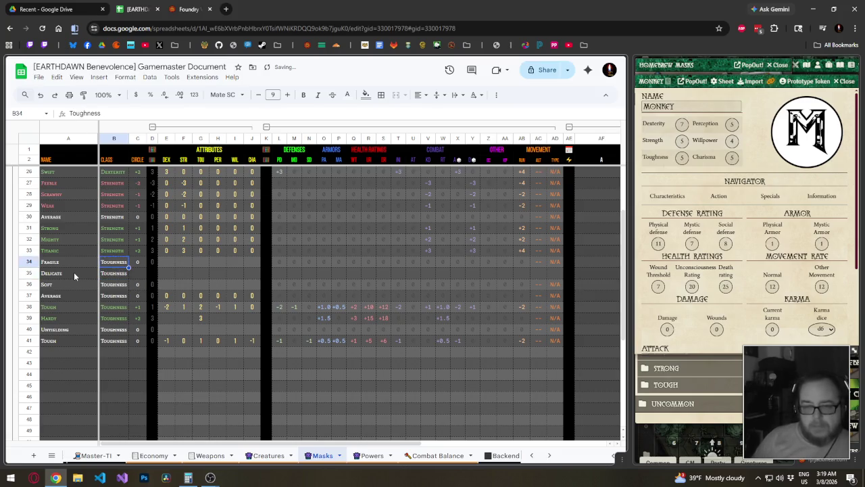
# - Copy Fragile's circle formulas into the Delicate row
pyautogui.press('Up')
pyautogui.hotkey('shift', 'Right')
pyautogui.hotkey('ctrl', 'c')
pyautogui.press('Down')
pyautogui.hotkey('ctrl', 'v')
# - Set all six attribute values of the Toughness masks in rows 34–40 to 0
pyautogui.press('Up')
pyautogui.press('Right')
pyautogui.press('Right')
pyautogui.write('0\t0\t0\t0\t0\t0')
pyautogui.press('Left')
pyautogui.press('Left')
pyautogui.press('Left')
pyautogui.press('Left')
pyautogui.press('Left')
pyautogui.hotkey('shift', 'Right')
pyautogui.hotkey('shift', 'Right')
pyautogui.hotkey('shift', 'Right')
pyautogui.hotkey('shift', 'Right')
pyautogui.hotkey('shift', 'Right')
pyautogui.hotkey('shift', 'Down')
pyautogui.hotkey('shift', 'Down')
pyautogui.hotkey('shift', 'Down')
pyautogui.hotkey('shift', 'Down')
pyautogui.hotkey('shift', 'Down')
pyautogui.hotkey('shift', 'Down')
pyautogui.hotkey('shift', 'Down')
pyautogui.hotkey('shift', 'Up')
pyautogui.hotkey('ctrl', 'v')
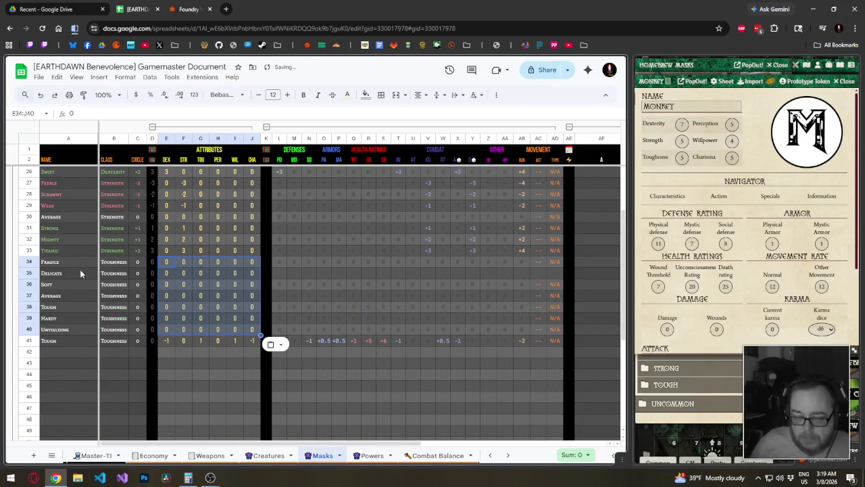
pyautogui.rightClick(30, 341)
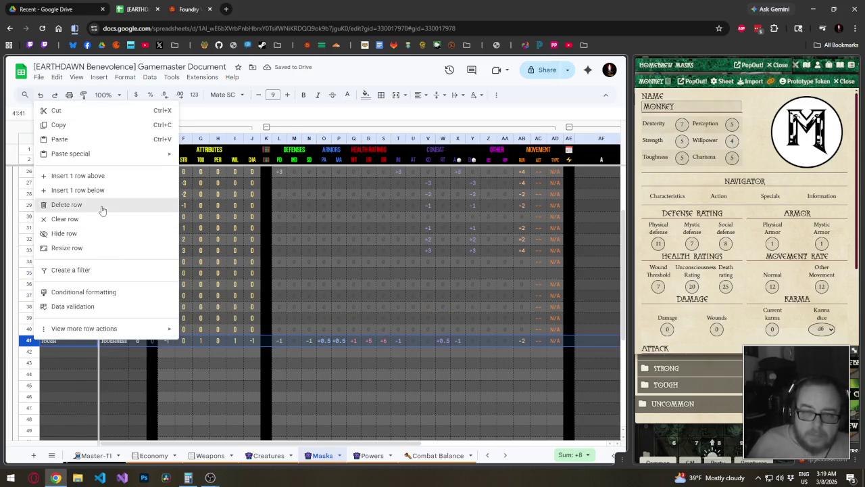
# - Delete the duplicate Tough row and set Fragile's TOU to -3
pyautogui.click(66, 204)
pyautogui.click(211, 265)
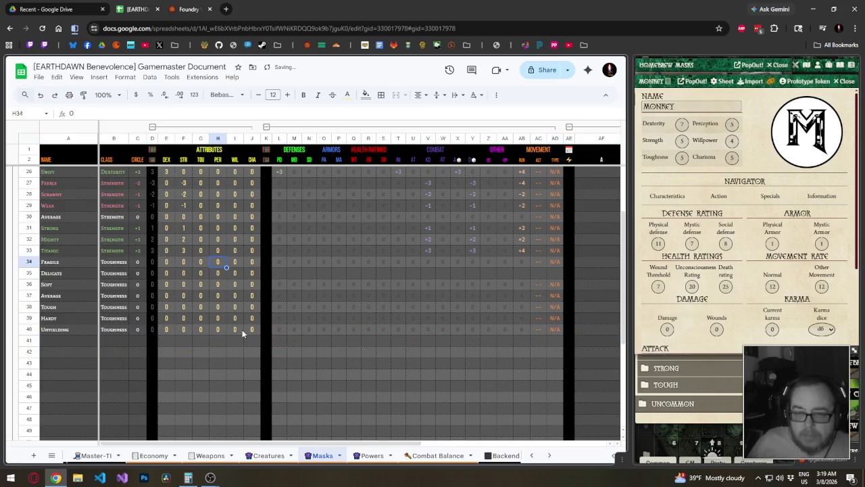
pyautogui.press('Down')
pyautogui.press('Left')
pyautogui.press('Up')
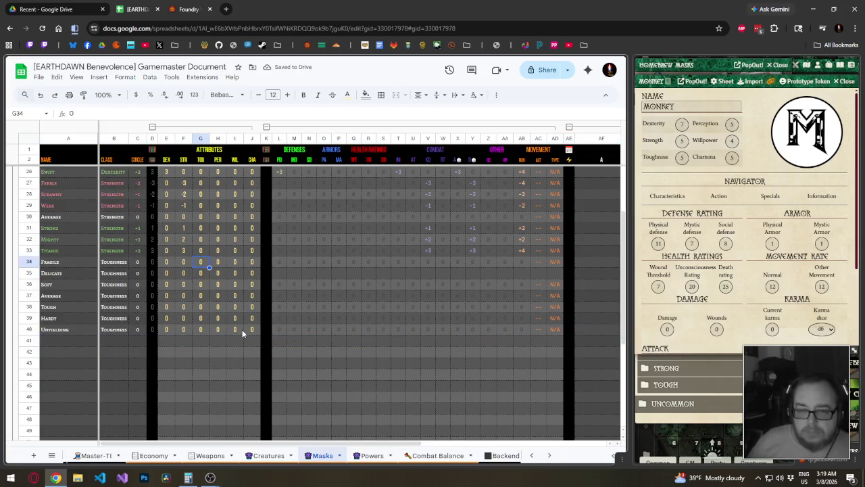
pyautogui.write('-3')
pyautogui.press('Return')
# - Set TOU to -2, -1, 1, 2, 3 for Delicate, Soft, Tough, Hardy and Unyielding
pyautogui.write('-')
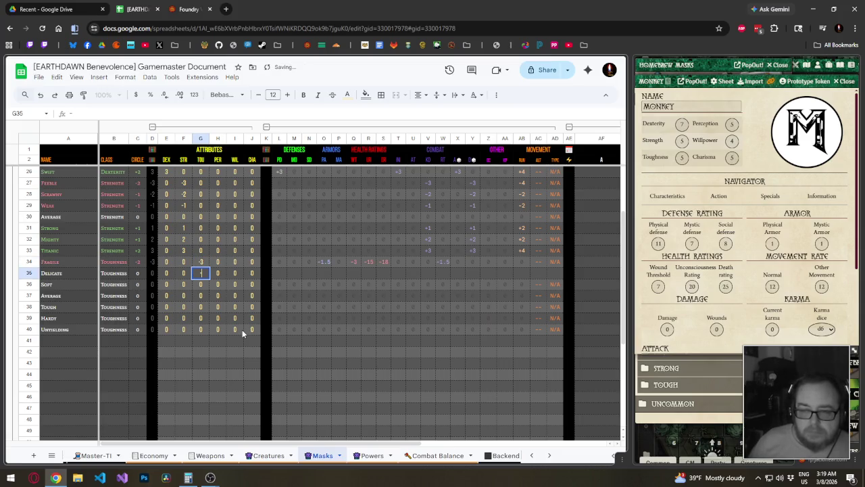
pyautogui.write('2')
pyautogui.press('Return')
pyautogui.write('-1')
pyautogui.press('Return')
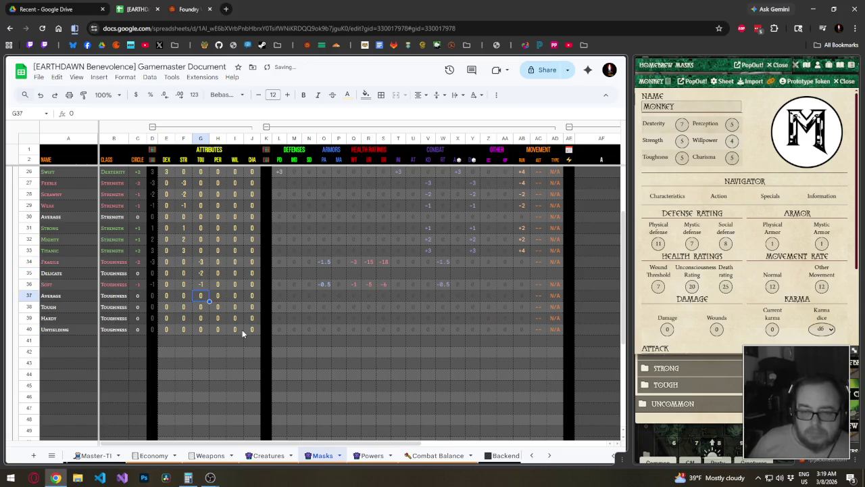
pyautogui.press('Down')
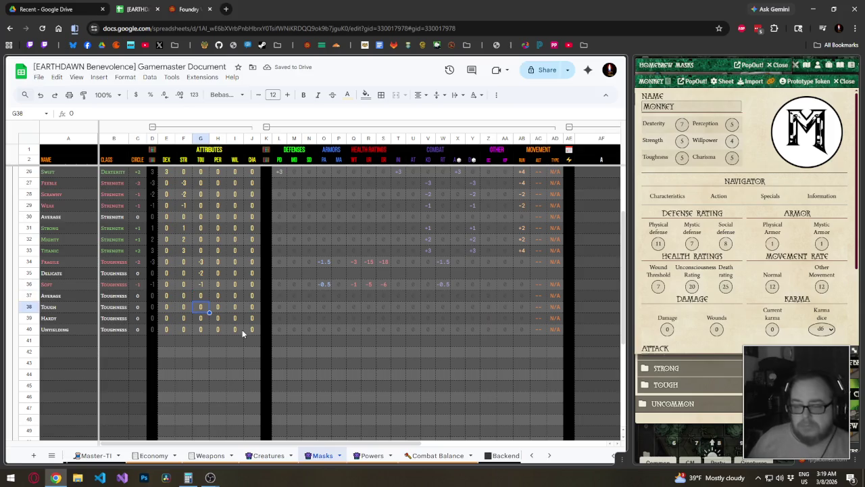
pyautogui.write('1')
pyautogui.press('Return')
pyautogui.write('2')
pyautogui.press('Return')
pyautogui.write('3')
pyautogui.press('Return')
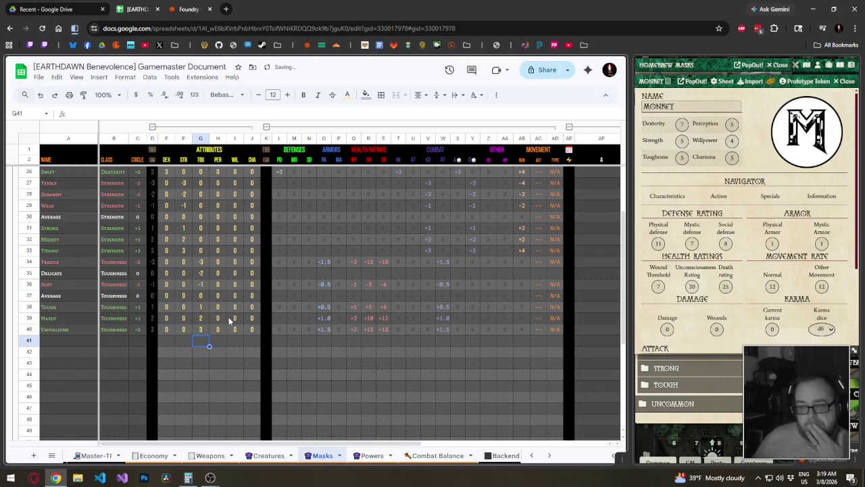
# - Fill Fragile's derived stats and circle formula down into the other Toughness rows
pyautogui.moveTo(279, 264); pyautogui.dragTo(353, 265)
pyautogui.moveTo(408, 269)
pyautogui.mouseDown()
pyautogui.moveTo(559, 261)
pyautogui.moveTo(564, 274)
pyautogui.mouseUp()
pyautogui.click(412, 265)
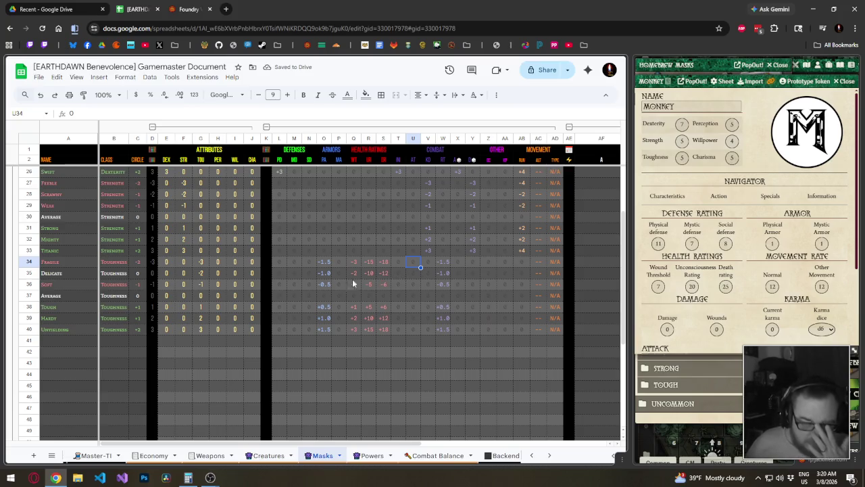
pyautogui.click(141, 263)
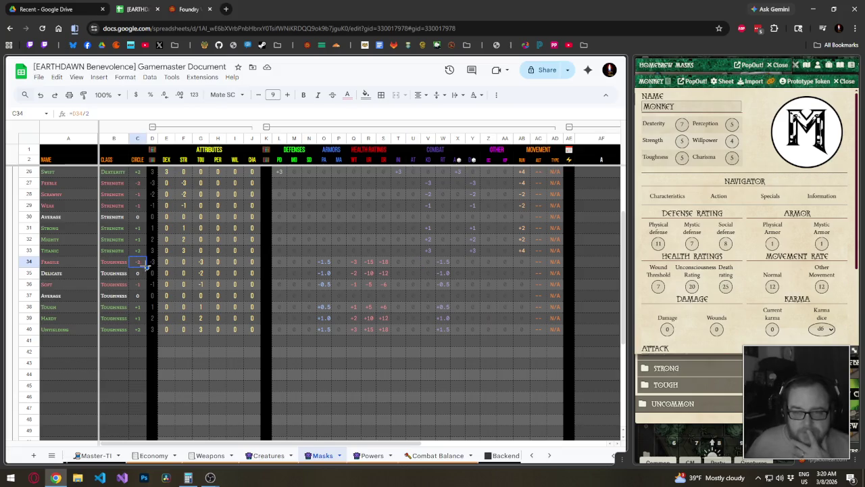
pyautogui.moveTo(143, 267); pyautogui.dragTo(143, 308)
pyautogui.click(222, 296)
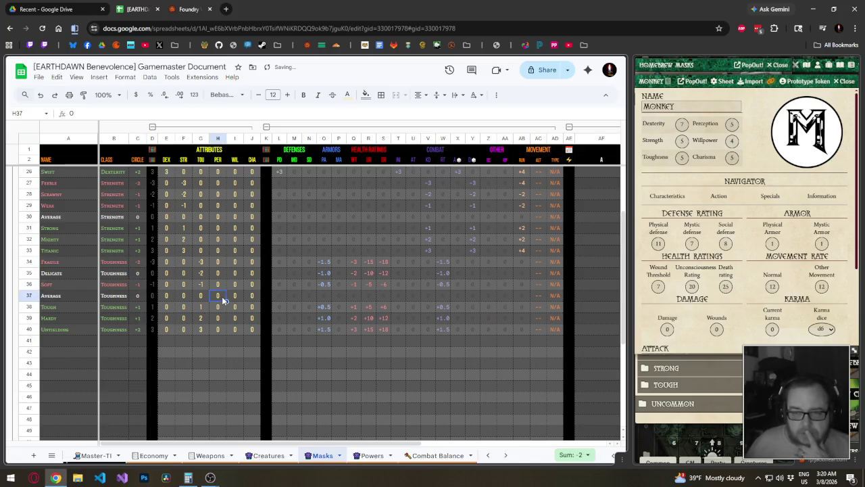
# - Enter -2 in the Delicate row's total cell and check Fragile's attribute total formula
pyautogui.click(153, 274)
pyautogui.write('-2')
pyautogui.press('Return')
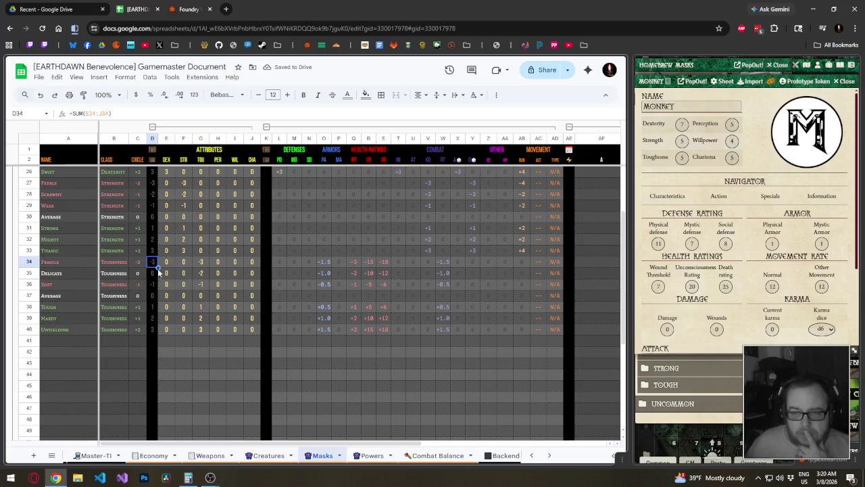
pyautogui.click(217, 309)
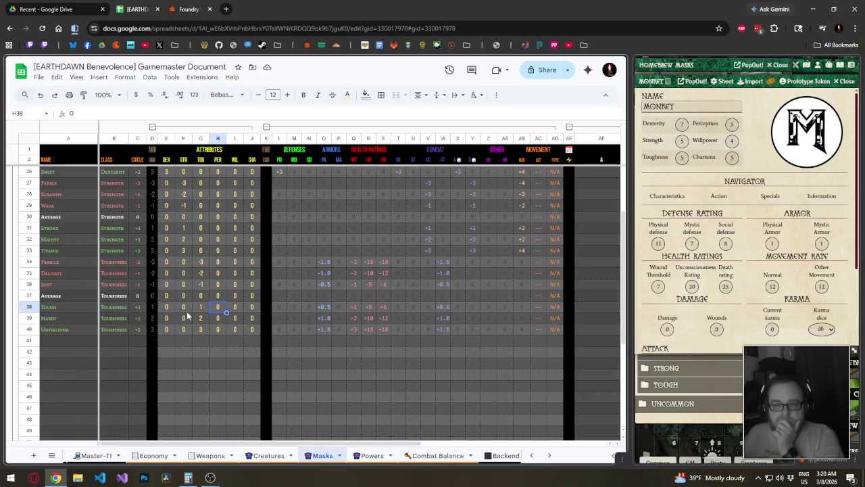
# - Scroll up and inspect the PER cells of the Slothful, Slow and Sluggish rows
pyautogui.scroll(3, 187, 315)
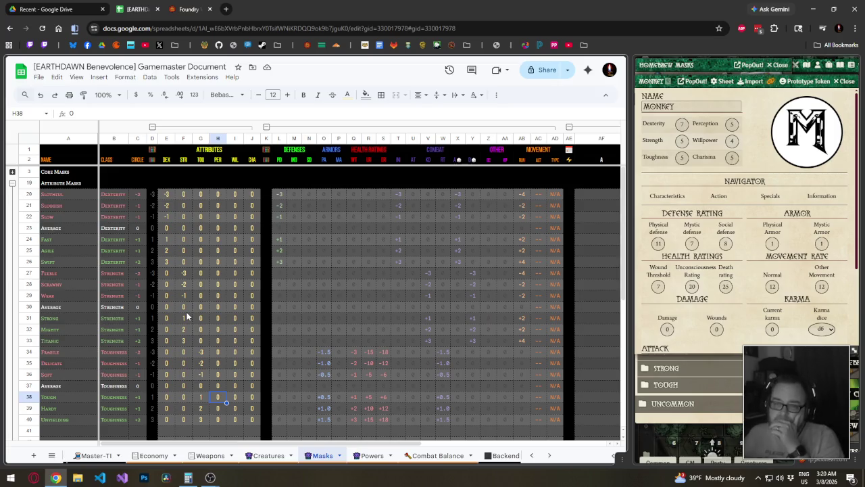
pyautogui.click(220, 196)
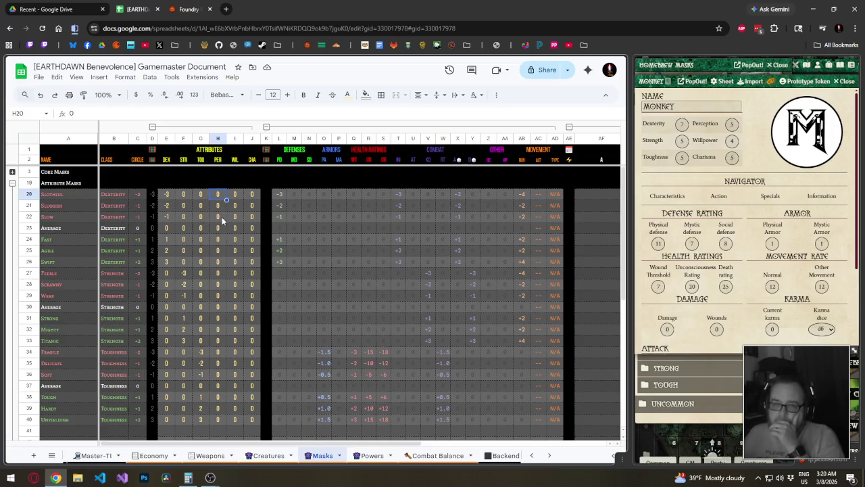
pyautogui.click(219, 216)
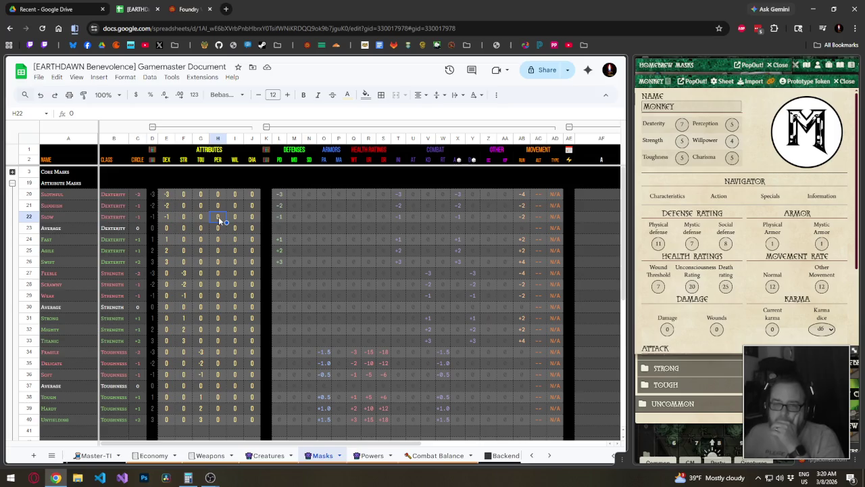
pyautogui.click(218, 207)
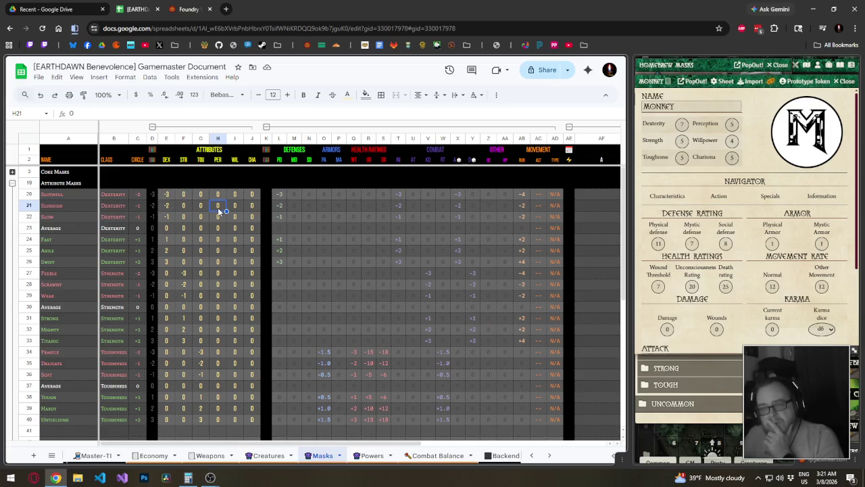
# - Rename Slothful to Sluggish and delete the now-duplicate Sluggish row
pyautogui.click(88, 204)
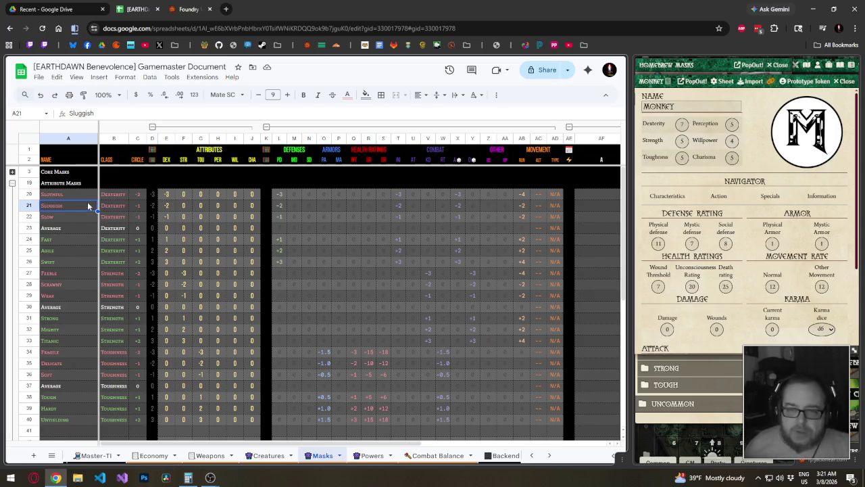
pyautogui.click(86, 195)
pyautogui.hotkey('ctrl', 'v')
pyautogui.click(65, 204)
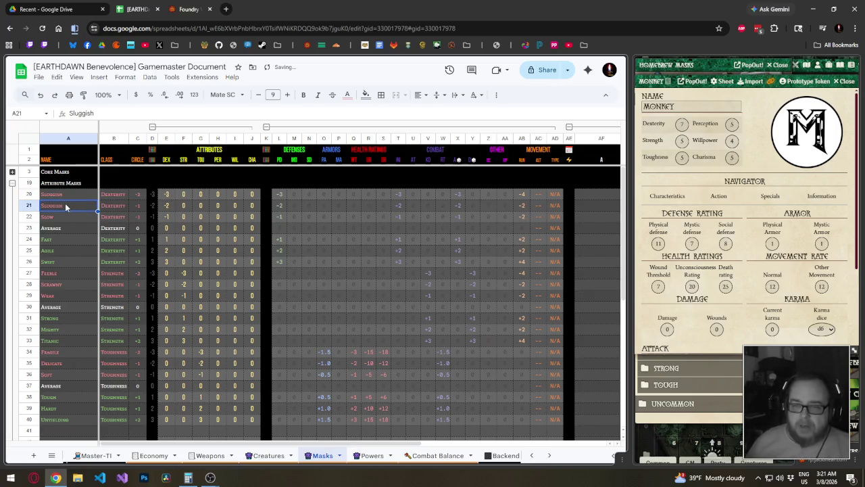
pyautogui.rightClick(30, 205)
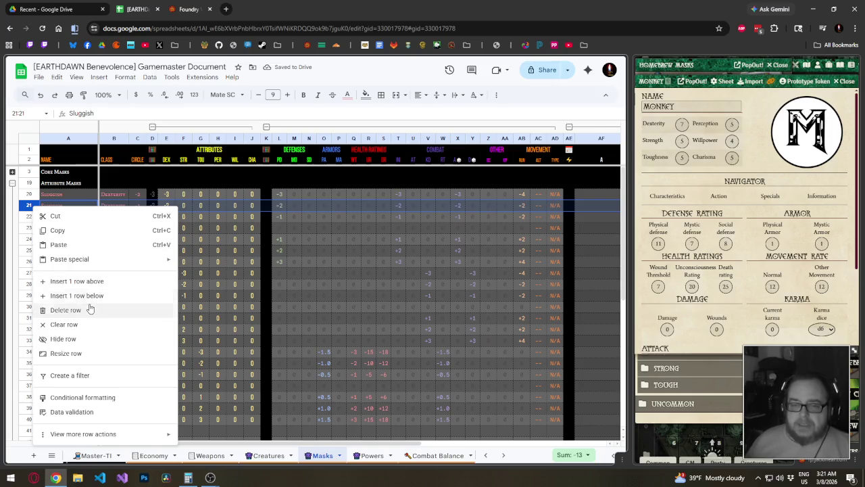
pyautogui.click(90, 308)
# - Try -1 PER on Sluggish and Slow, then clear Slow's PER back to 0
pyautogui.click(166, 205)
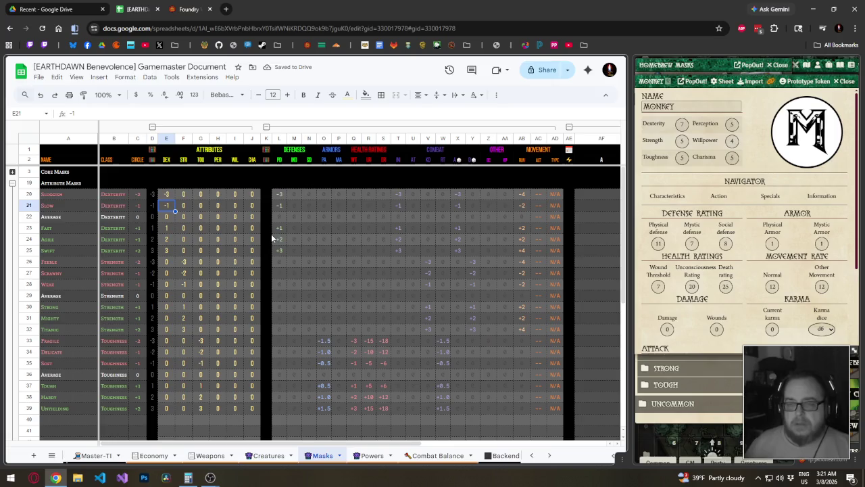
pyautogui.press('Up')
pyautogui.press('Right')
pyautogui.press('Right')
pyautogui.press('Right')
pyautogui.write('-1')
pyautogui.press('Return')
pyautogui.press('Left')
pyautogui.press('Left')
pyautogui.press('Left')
pyautogui.press('Right')
pyautogui.press('Right')
pyautogui.press('Right')
pyautogui.write('-')
pyautogui.press('Return')
pyautogui.press('Up')
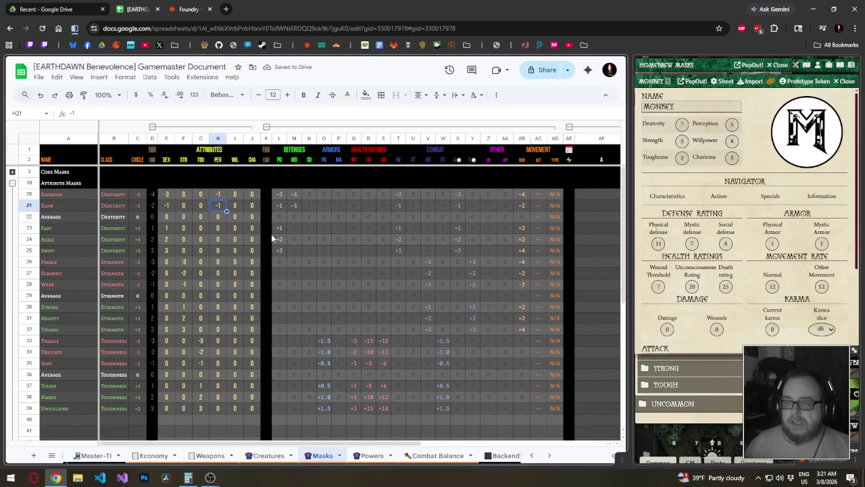
pyautogui.press('Delete')
# - Set DEX to -2 for Slow and -4 for Sluggish, and reset Sluggish's PER to 0
pyautogui.press('Left')
pyautogui.press('Left')
pyautogui.press('Left')
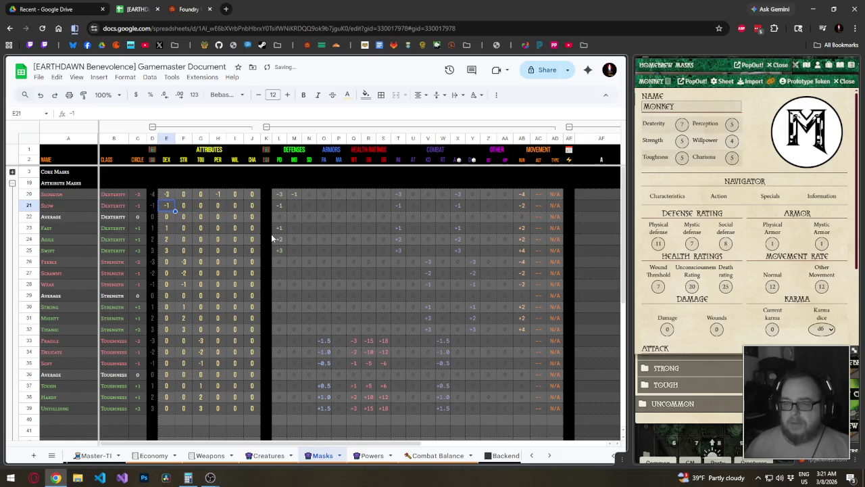
pyautogui.press('BackSpace')
pyautogui.write('2')
pyautogui.press('Up')
pyautogui.write('-4')
pyautogui.press('Right')
pyautogui.press('Right')
pyautogui.press('Right')
pyautogui.write('0')
pyautogui.press('Down')
pyautogui.press('Down')
pyautogui.press('Left')
pyautogui.press('Left')
pyautogui.press('Left')
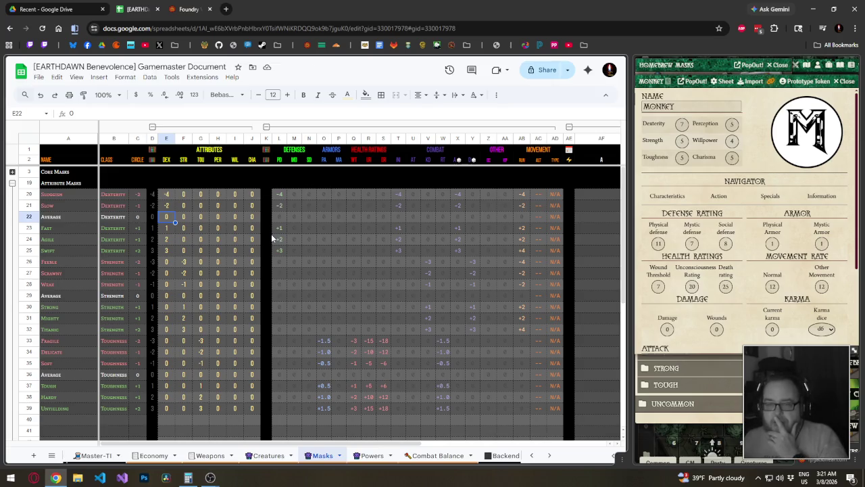
# - Set DEX to 2 for Fast and 4 for Swift, and delete the Agile row
pyautogui.press('Down')
pyautogui.write('2')
pyautogui.press('Return')
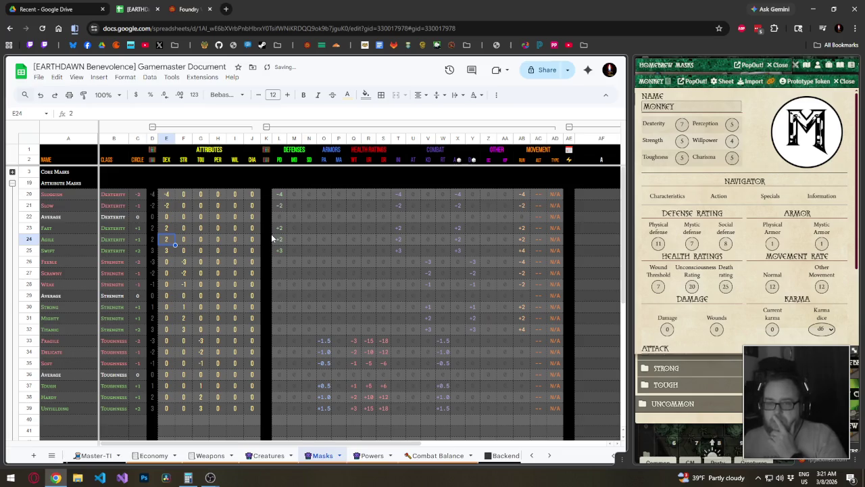
pyautogui.press('Down')
pyautogui.write('4')
pyautogui.press('Return')
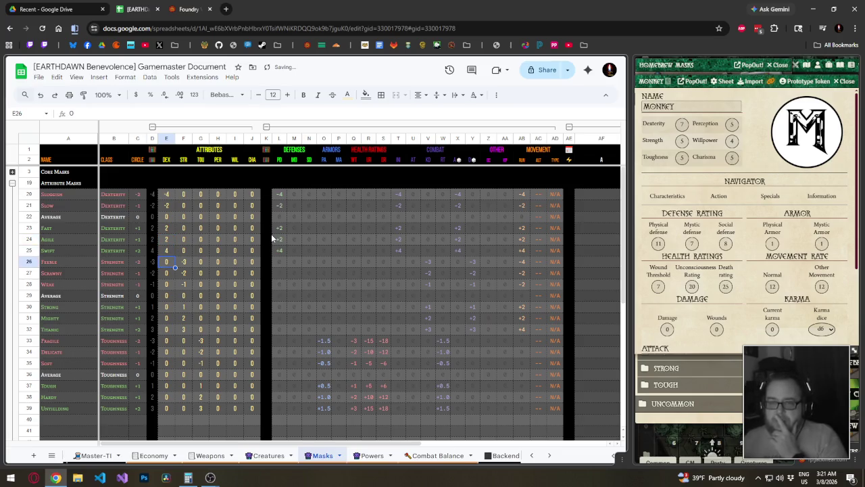
pyautogui.rightClick(34, 239)
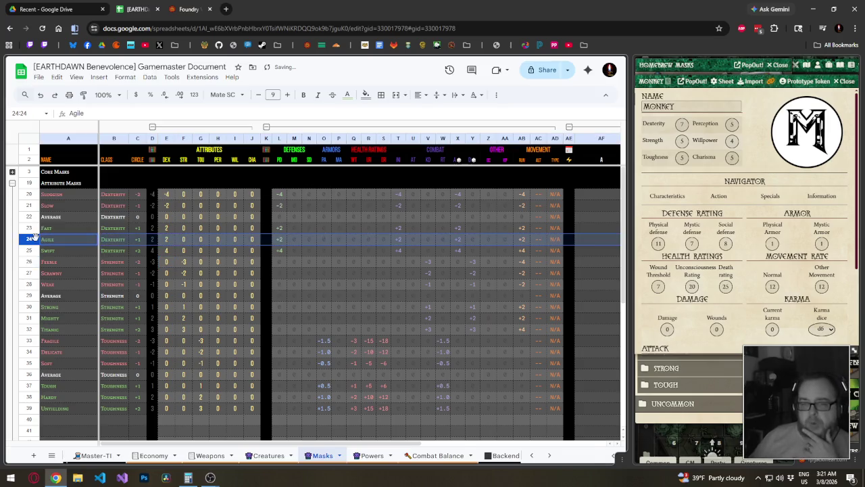
pyautogui.click(68, 327)
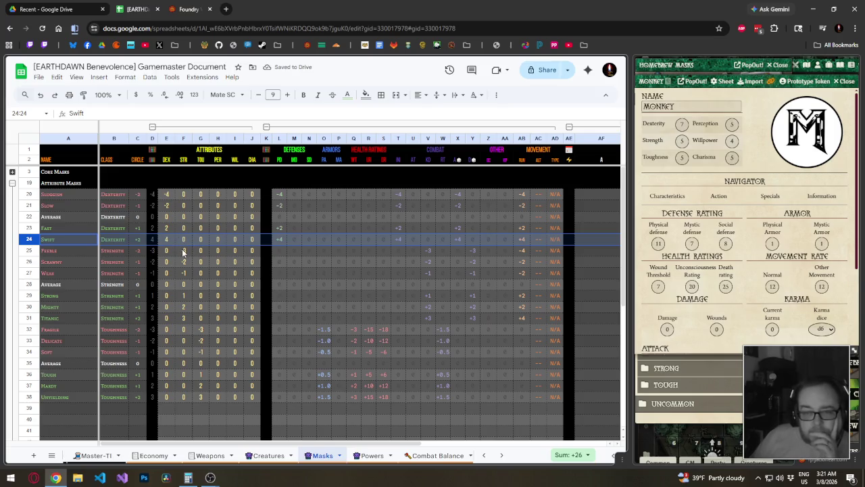
# - Set STR to -4 for Feeble and -2 for Weak, and delete the Scrawny row
pyautogui.click(183, 250)
pyautogui.write('-4')
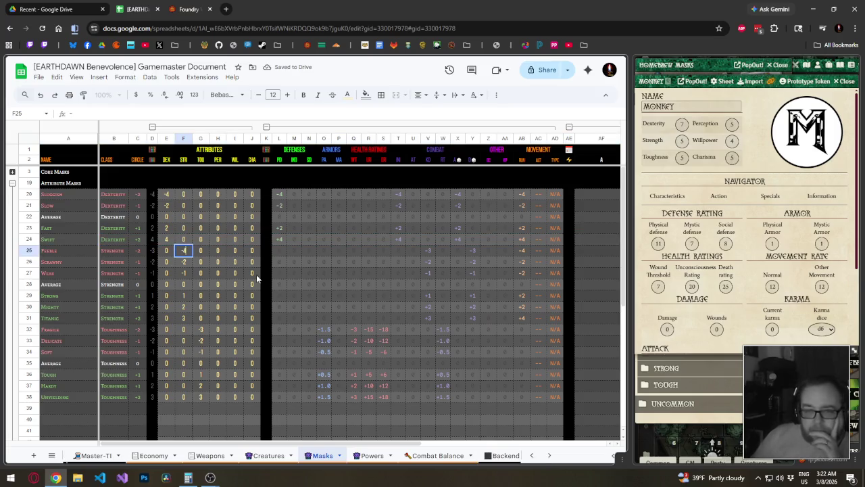
pyautogui.press('Return')
pyautogui.click(29, 261)
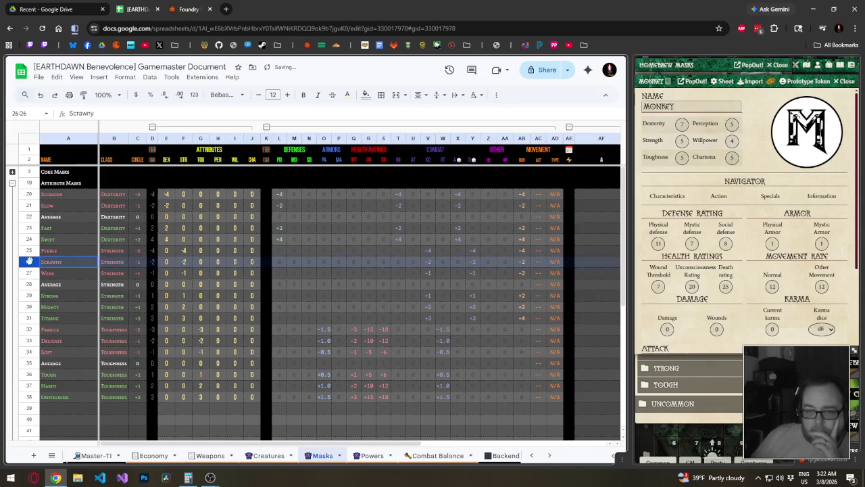
pyautogui.rightClick(29, 261)
pyautogui.click(80, 327)
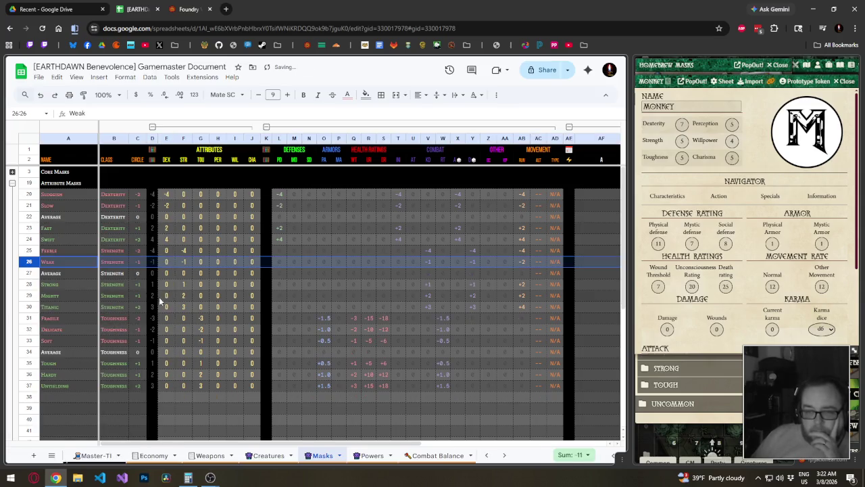
pyautogui.click(179, 264)
pyautogui.write('-2')
pyautogui.press('Return')
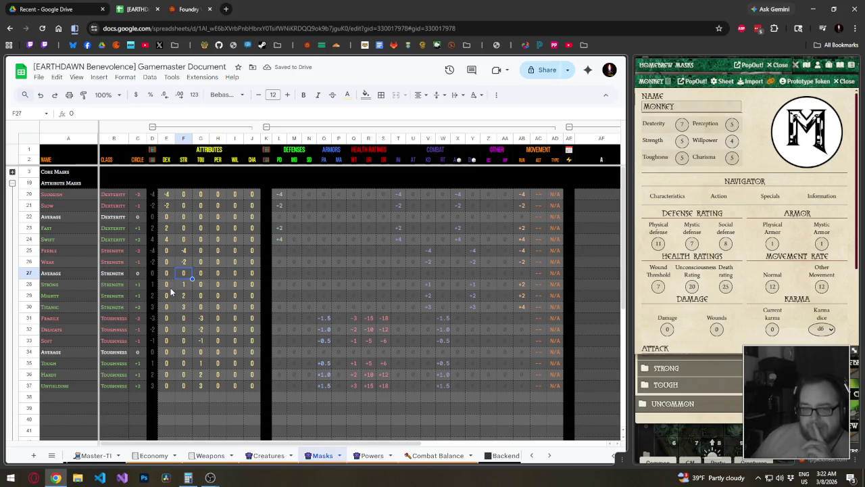
# - Delete the Titanic row and set STR to 4 for Mighty and 2 for Strong
pyautogui.click(29, 307)
pyautogui.rightClick(29, 307)
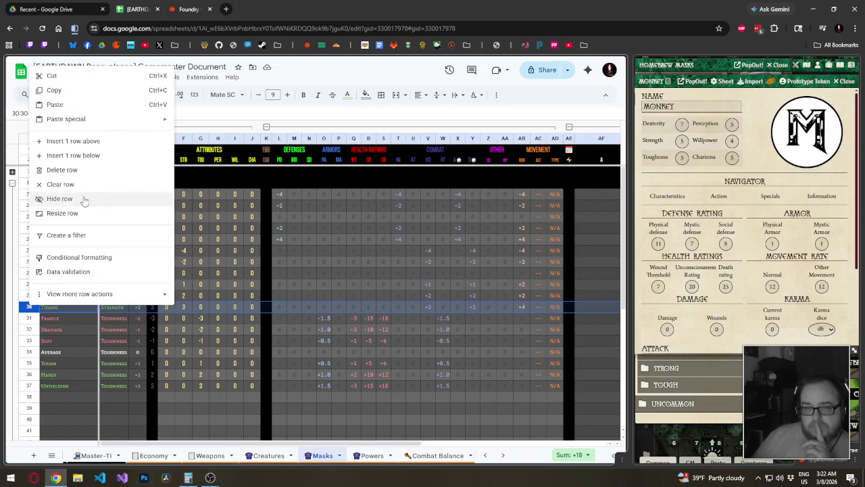
pyautogui.click(81, 169)
pyautogui.click(183, 295)
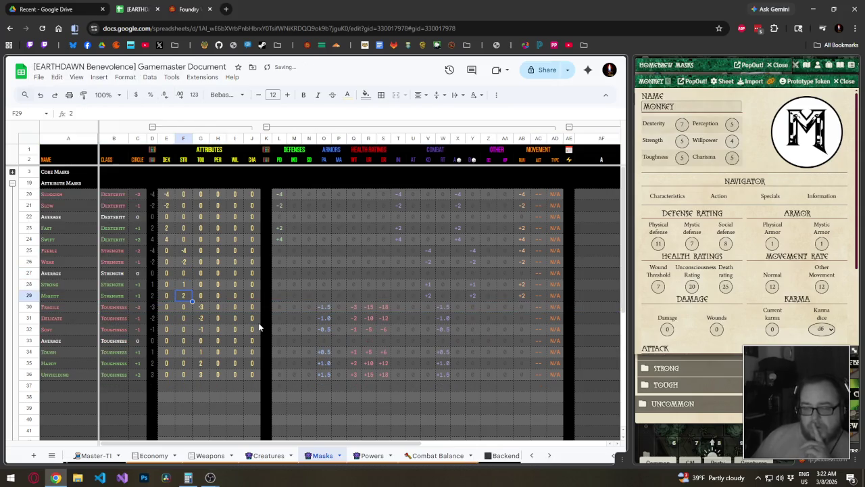
pyautogui.write('4')
pyautogui.press('Up')
pyautogui.write('2')
pyautogui.press('Down')
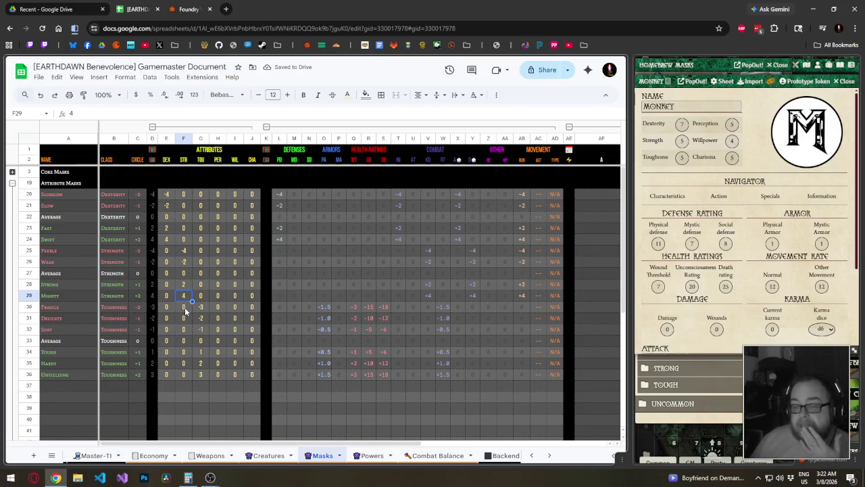
# - Set TOU to -4 for Fragile and -2 for Soft
pyautogui.click(200, 307)
pyautogui.write('-4')
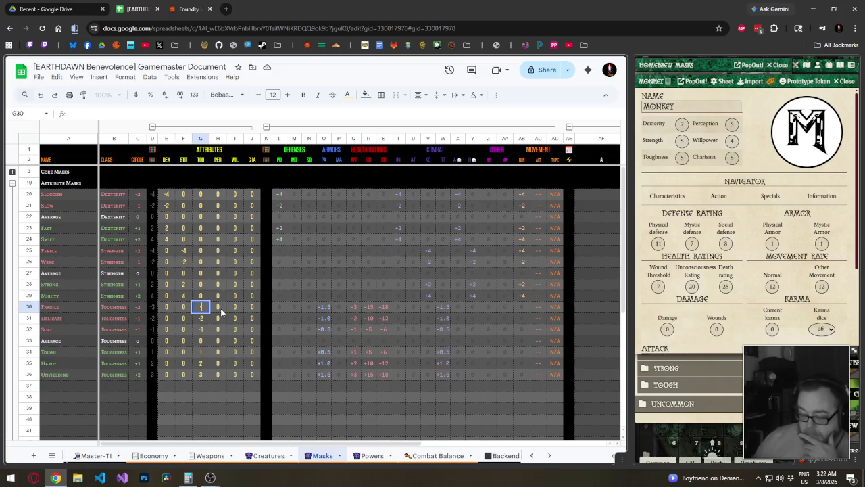
pyautogui.press('Return')
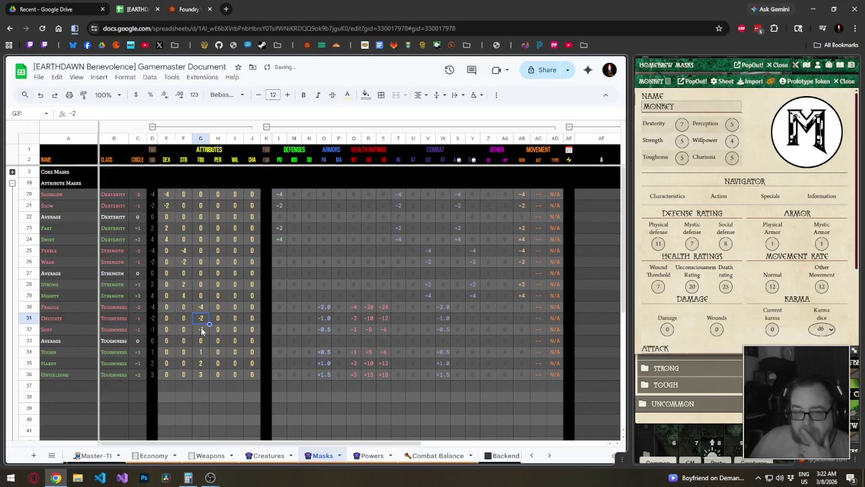
pyautogui.click(201, 327)
pyautogui.write('-2')
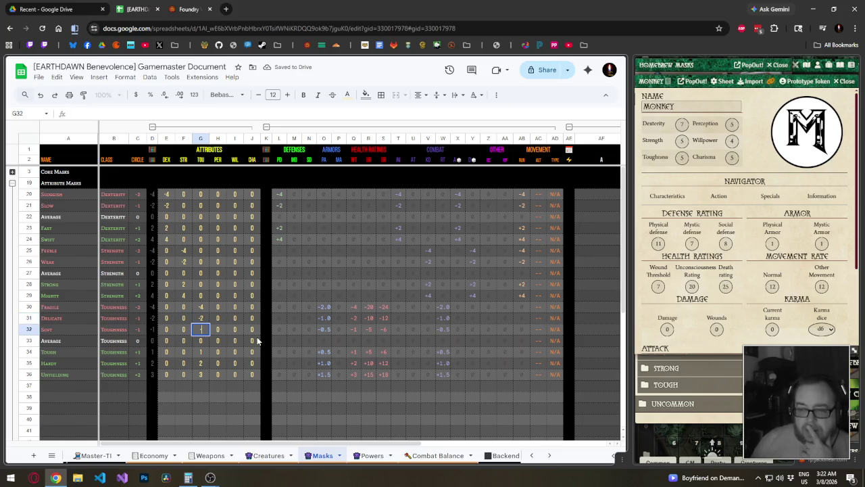
pyautogui.press('Return')
pyautogui.click(27, 322)
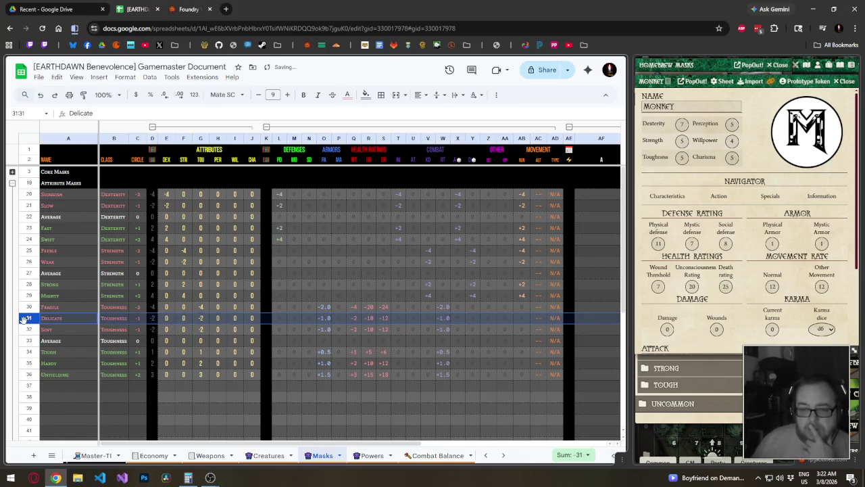
# - Delete the Delicate mask row and rename Soft to Frail
pyautogui.rightClick(27, 321)
pyautogui.click(54, 187)
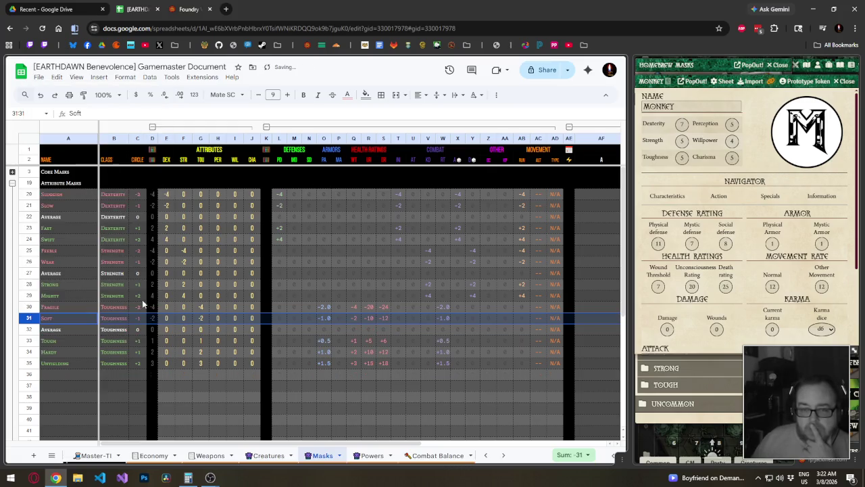
pyautogui.click(177, 322)
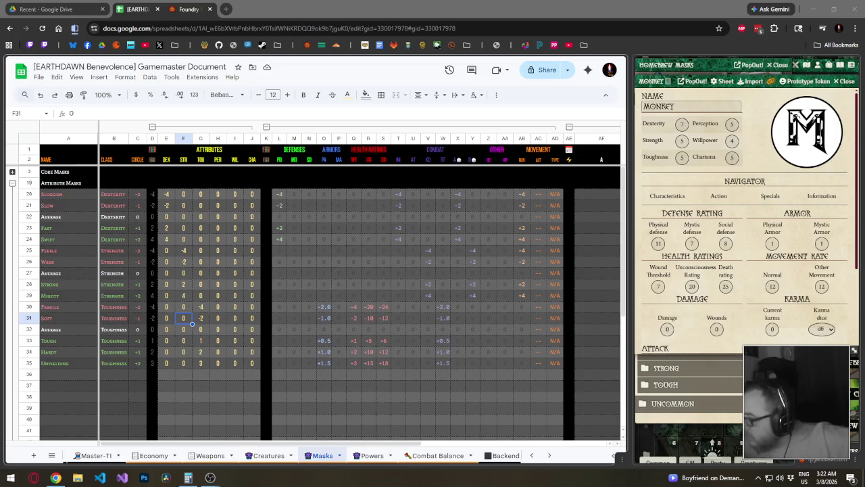
pyautogui.click(67, 318)
pyautogui.write('Frail')
pyautogui.press('Return')
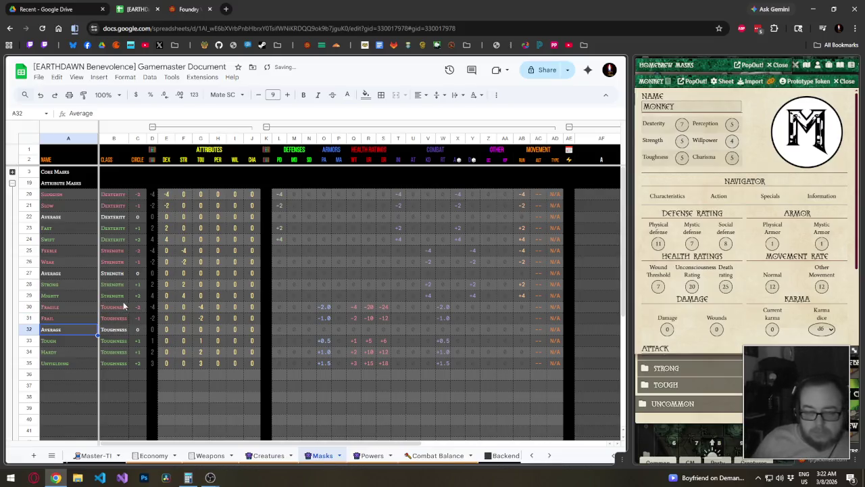
pyautogui.click(169, 318)
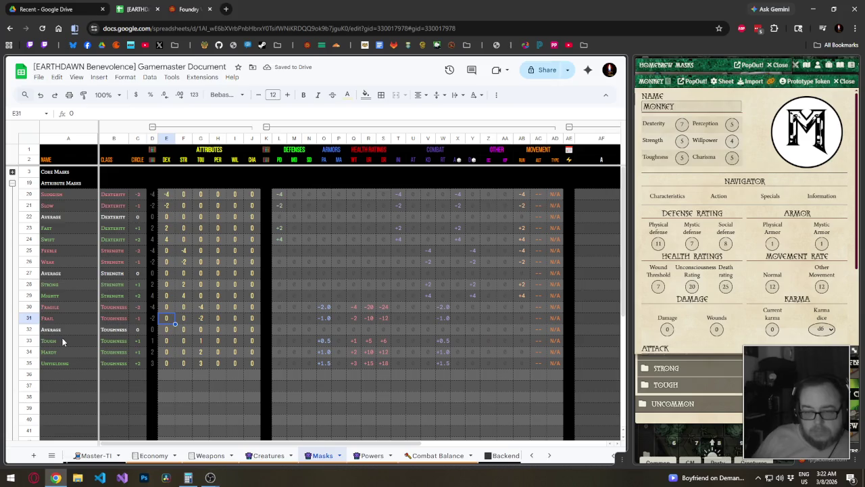
# - Set TOU to 2 for Tough and 4 for Hardy
pyautogui.click(200, 340)
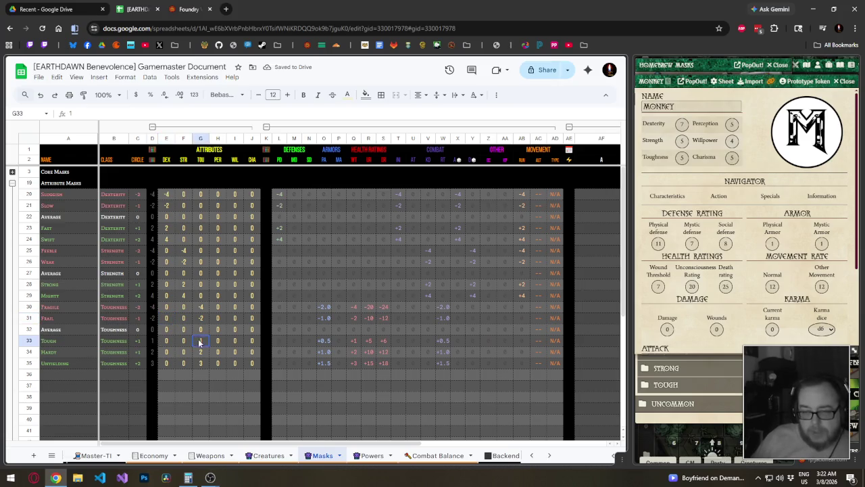
pyautogui.write('2')
pyautogui.press('Return')
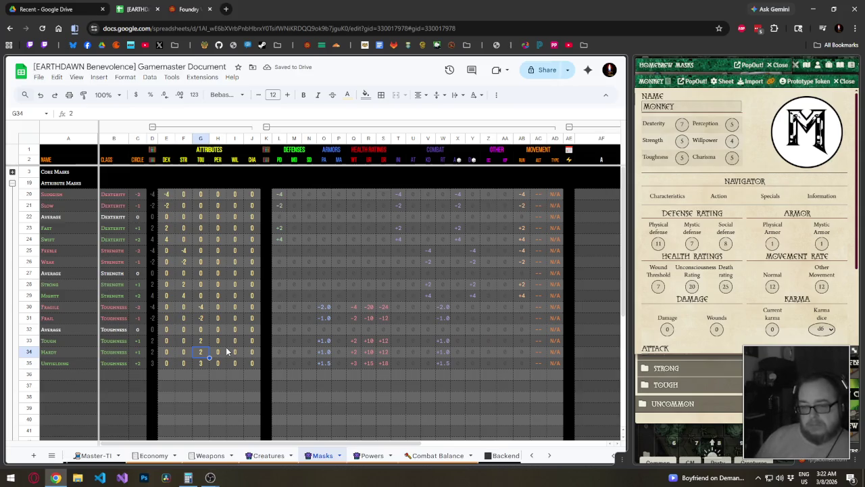
pyautogui.write('4')
pyautogui.press('Return')
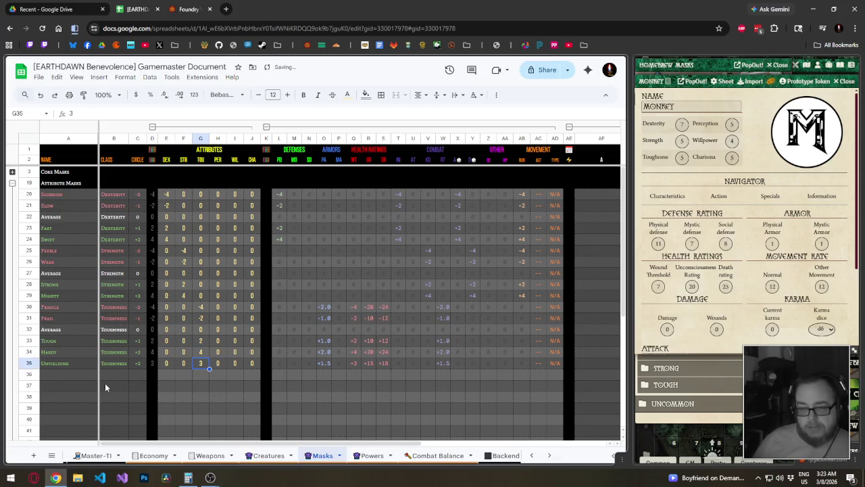
pyautogui.click(28, 363)
pyautogui.rightClick(28, 363)
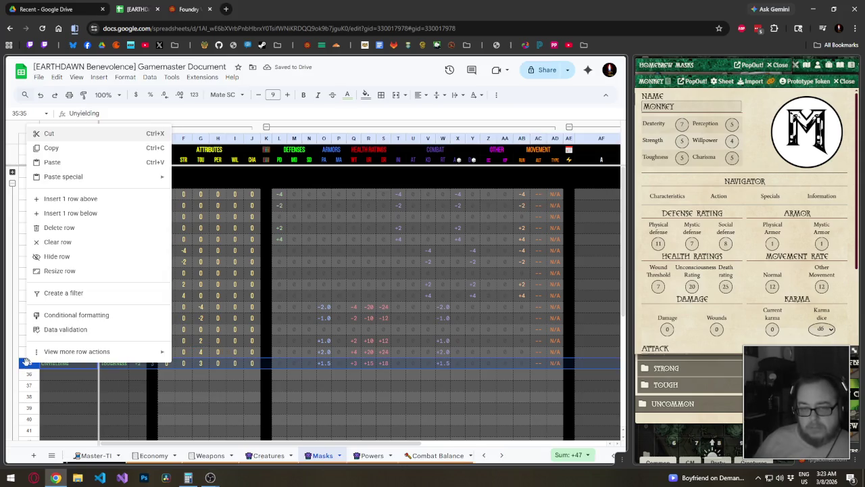
# - Delete the Unyielding row and rename Hardy to Stalwart
pyautogui.click(91, 230)
pyautogui.click(89, 352)
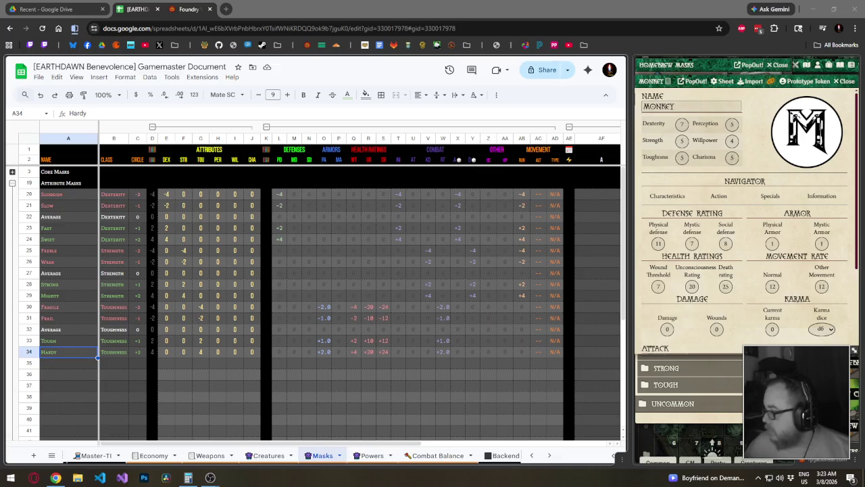
pyautogui.click(88, 351)
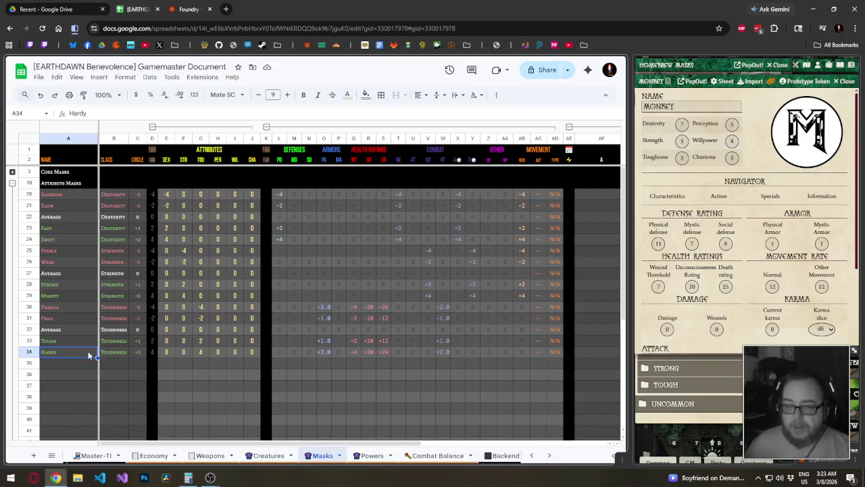
pyautogui.write('Stalwart')
pyautogui.press('Return')
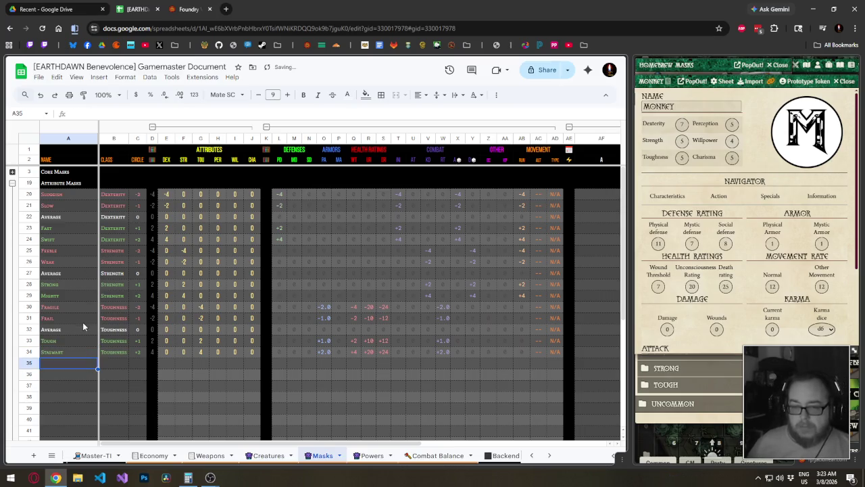
pyautogui.click(72, 332)
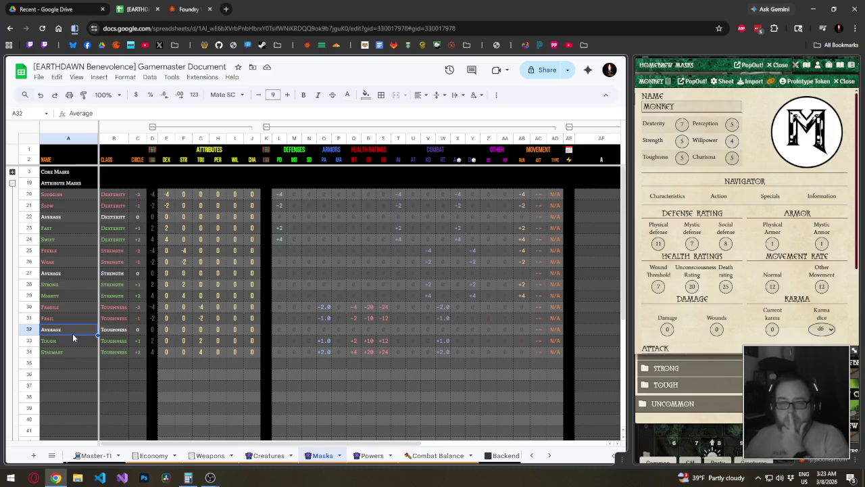
pyautogui.press('Up')
pyautogui.press('Up')
pyautogui.press('Up')
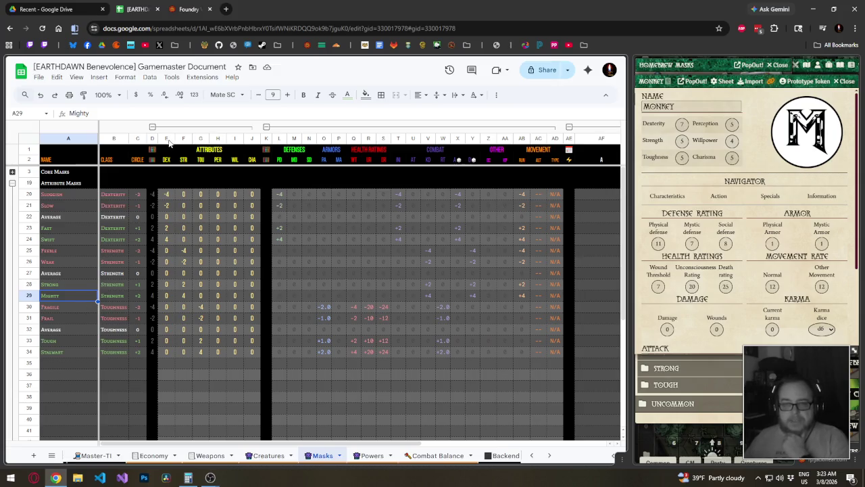
# - Add a conditional formatting rule on columns E–J matching text exactly 0
pyautogui.moveTo(167, 137); pyautogui.dragTo(249, 138)
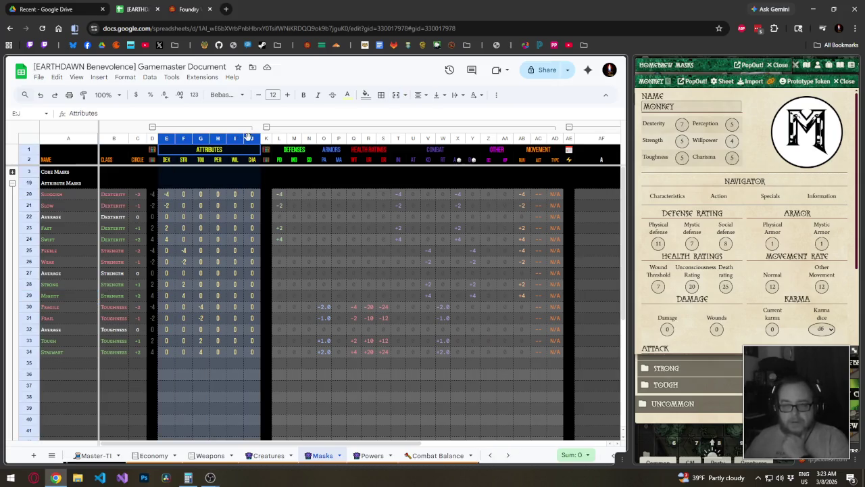
pyautogui.click(125, 77)
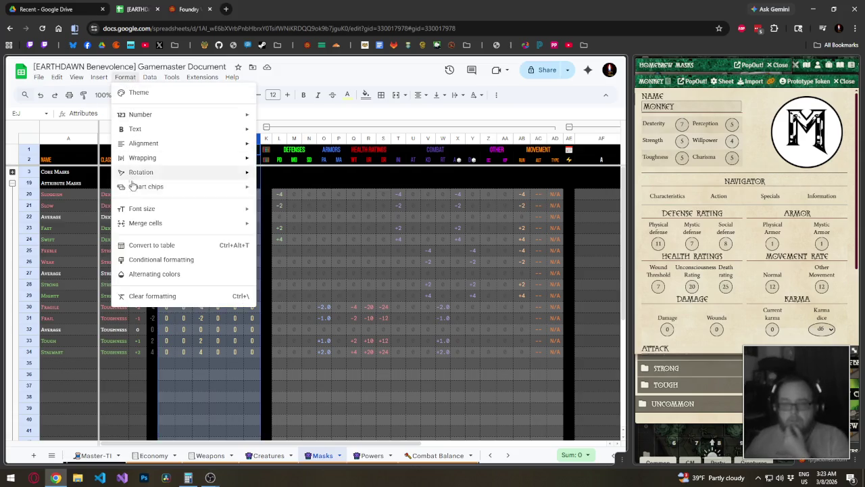
pyautogui.click(152, 259)
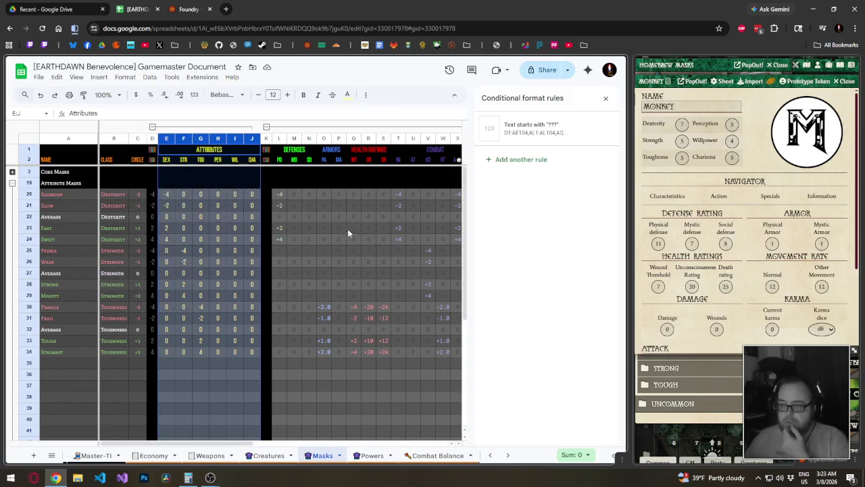
pyautogui.click(521, 159)
pyautogui.click(528, 212)
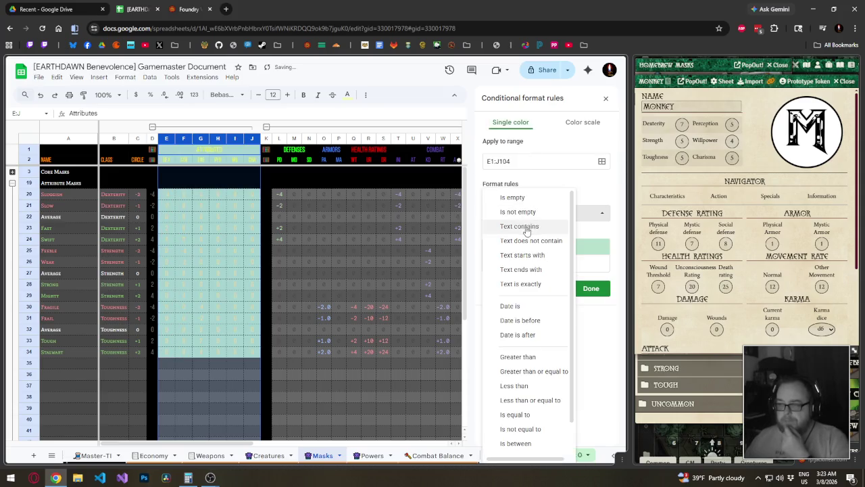
pyautogui.click(521, 284)
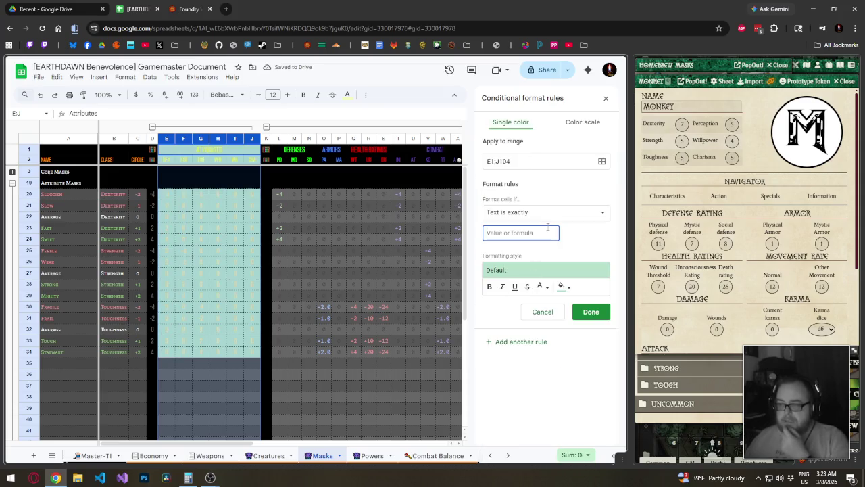
pyautogui.write('0')
# - Remove the rule's fill and give matching zeros dark yellow 3 text colour
pyautogui.click(563, 285)
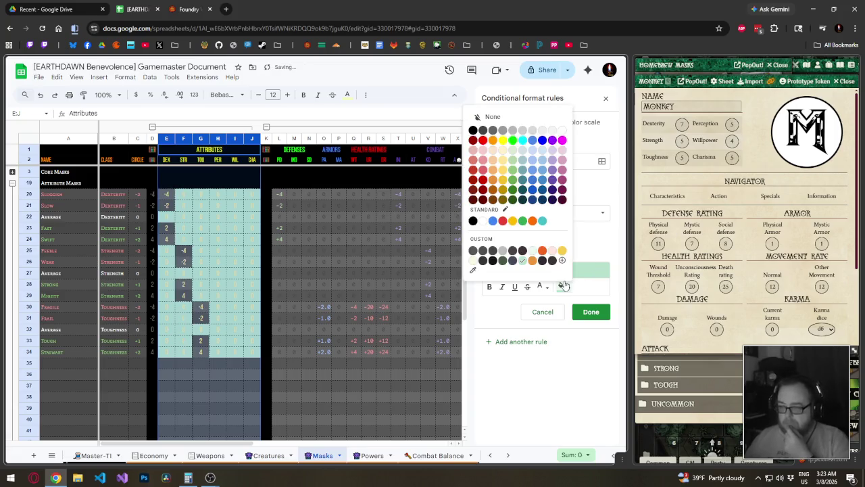
pyautogui.click(488, 118)
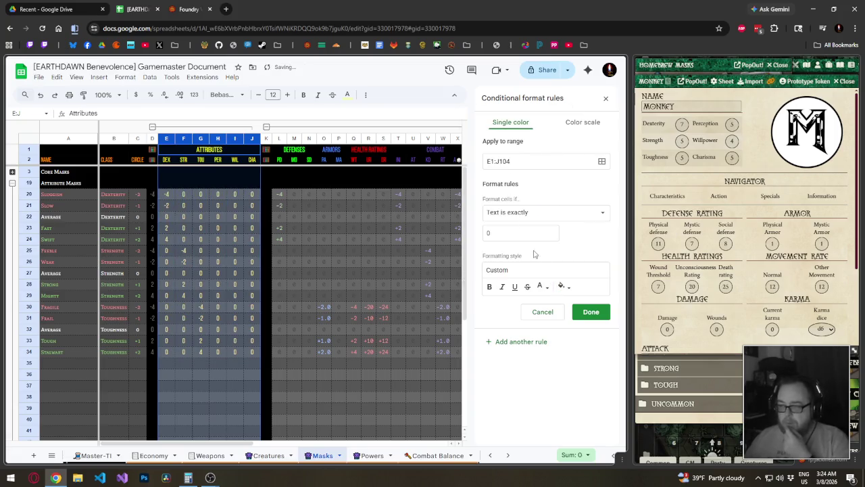
pyautogui.click(541, 286)
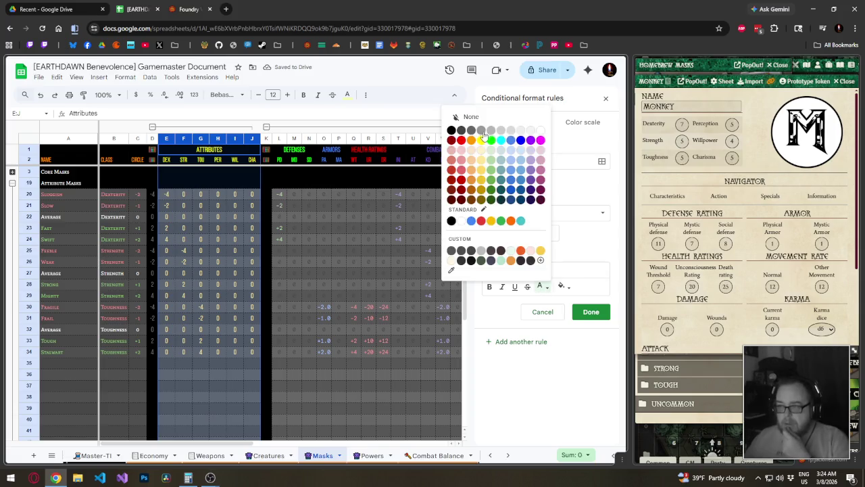
pyautogui.click(481, 200)
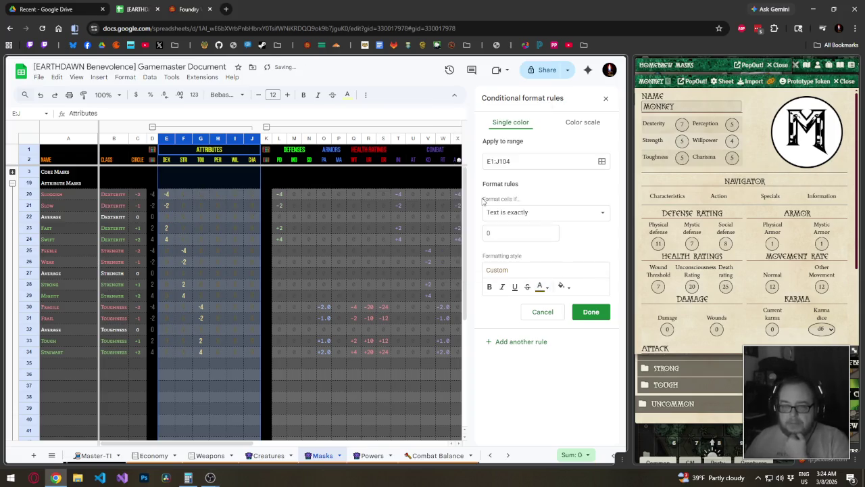
pyautogui.click(544, 288)
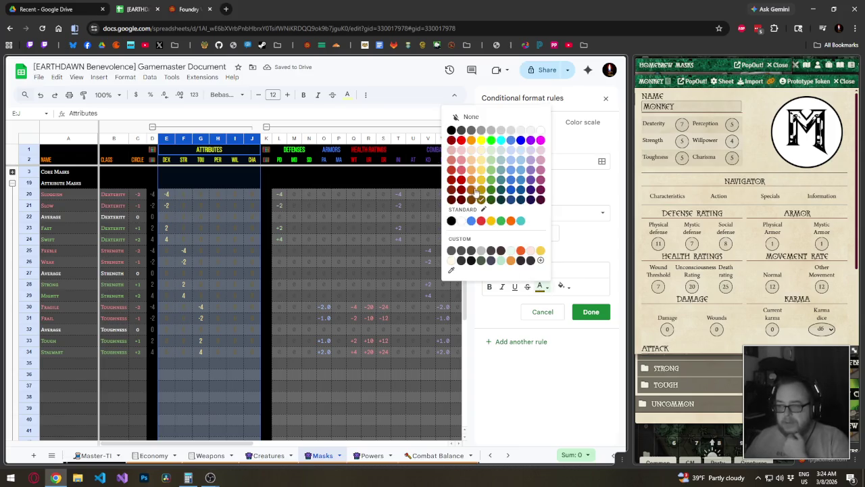
pyautogui.click(471, 190)
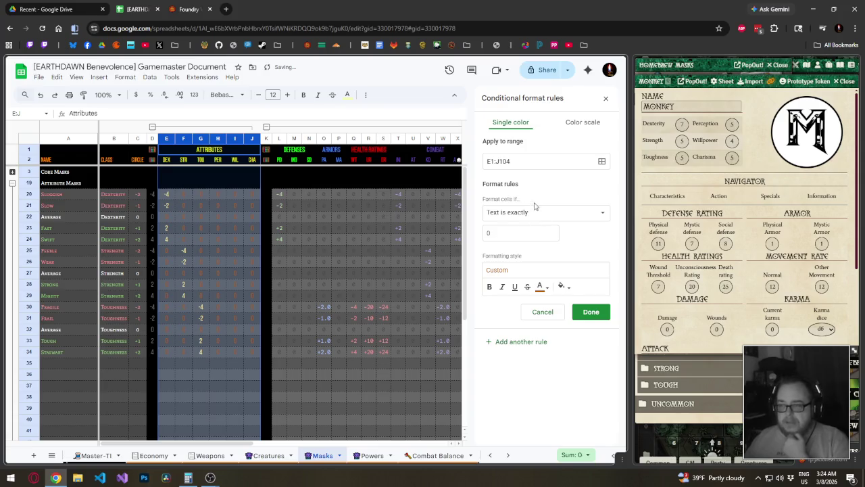
pyautogui.click(543, 286)
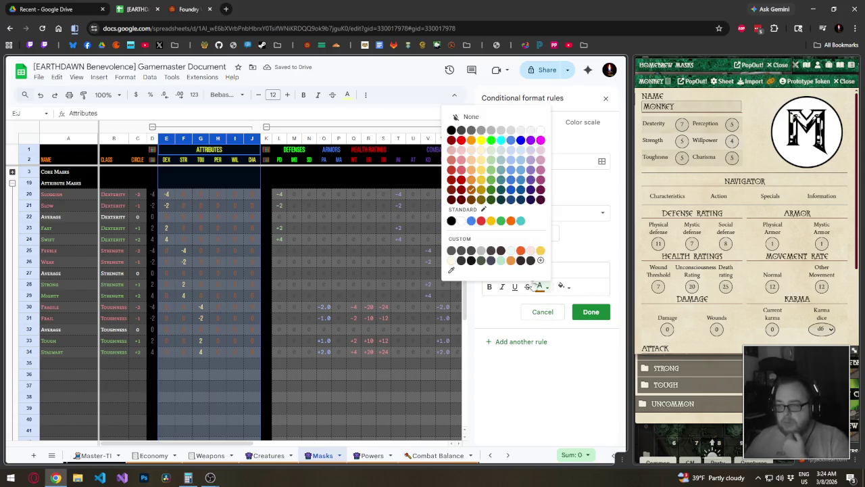
pyautogui.click(484, 191)
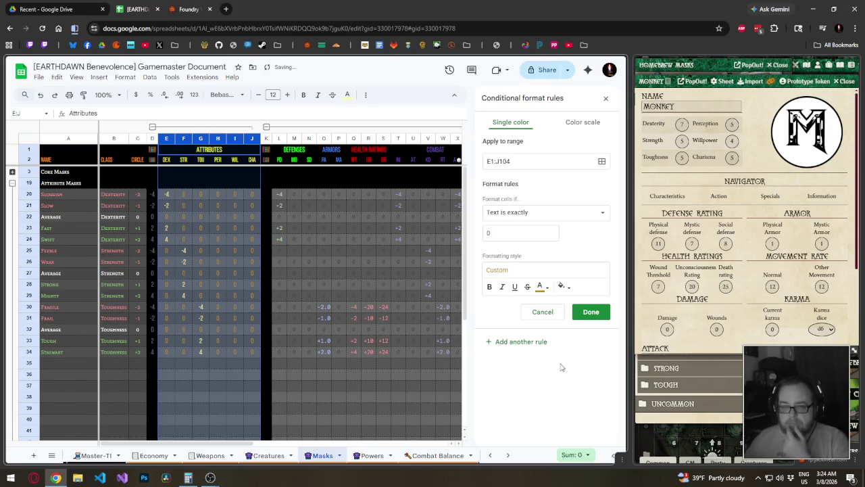
pyautogui.click(542, 287)
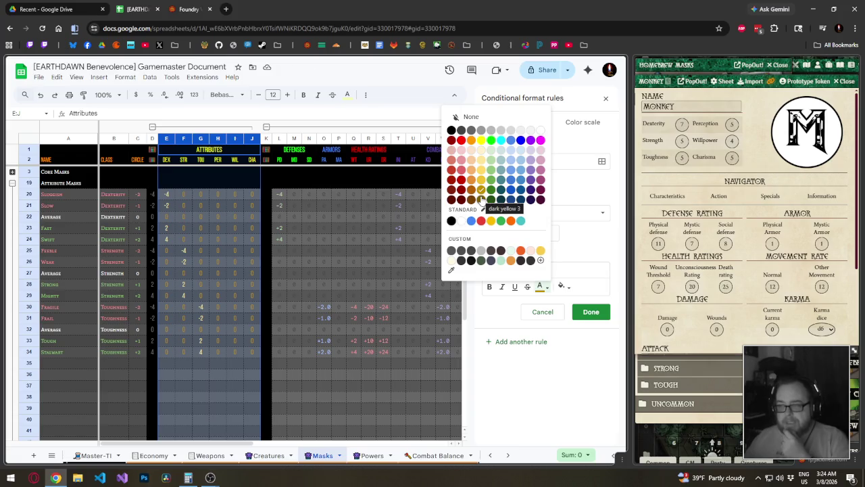
pyautogui.click(480, 199)
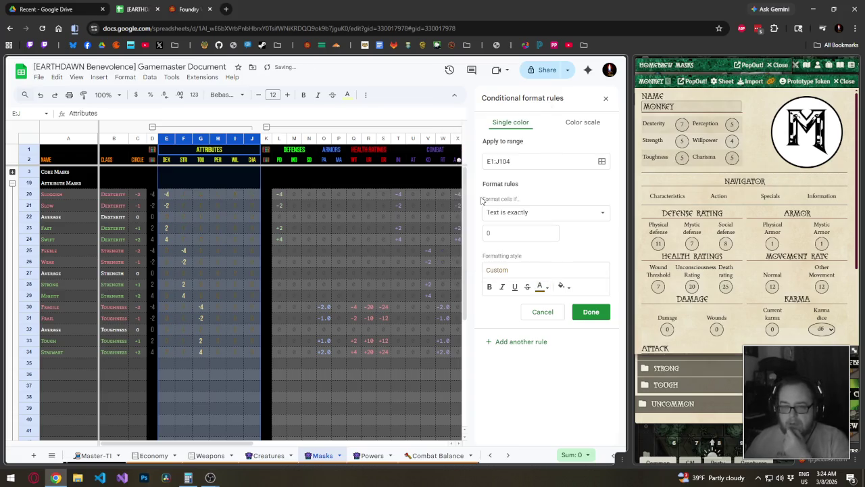
pyautogui.click(542, 286)
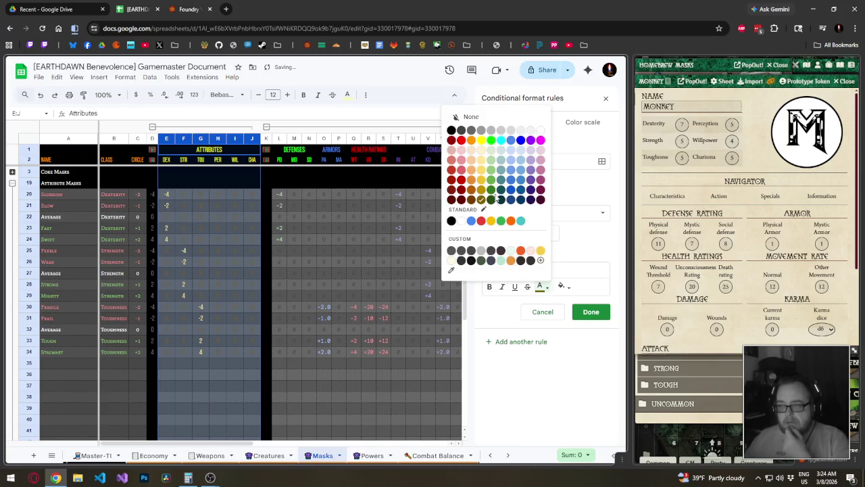
pyautogui.click(482, 185)
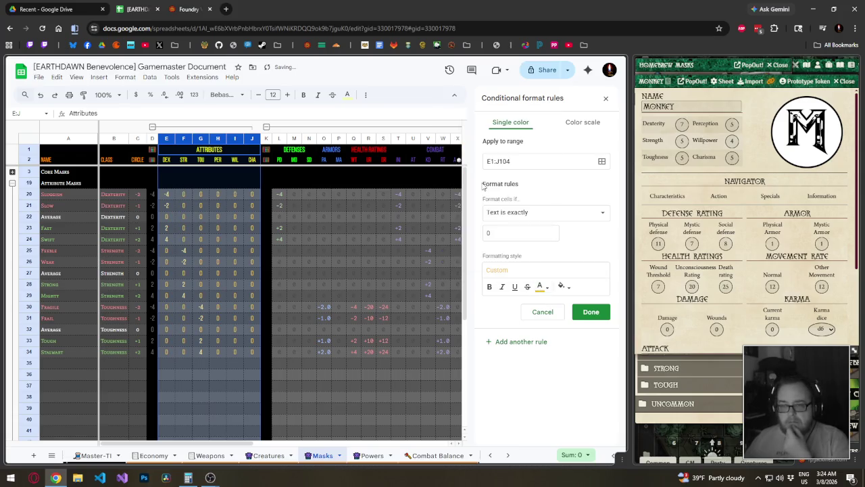
pyautogui.click(541, 285)
pyautogui.click(485, 191)
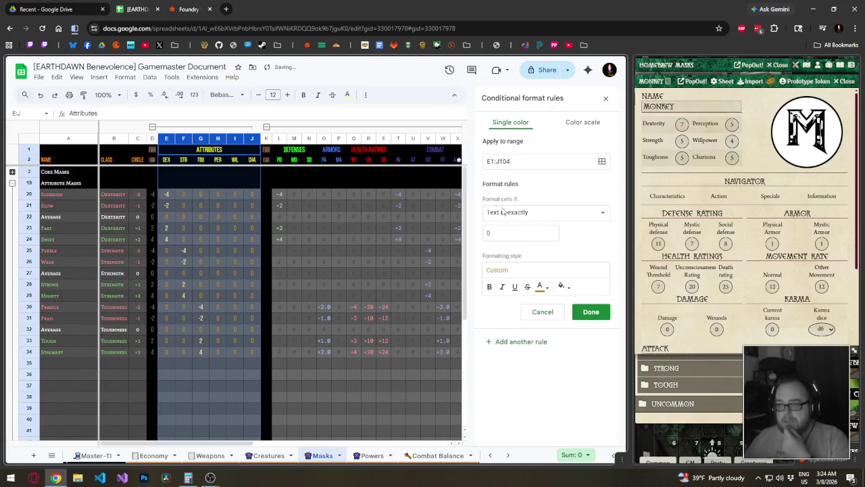
# - Save the zero-value rule and close the conditional formatting panel
pyautogui.click(590, 312)
pyautogui.click(293, 287)
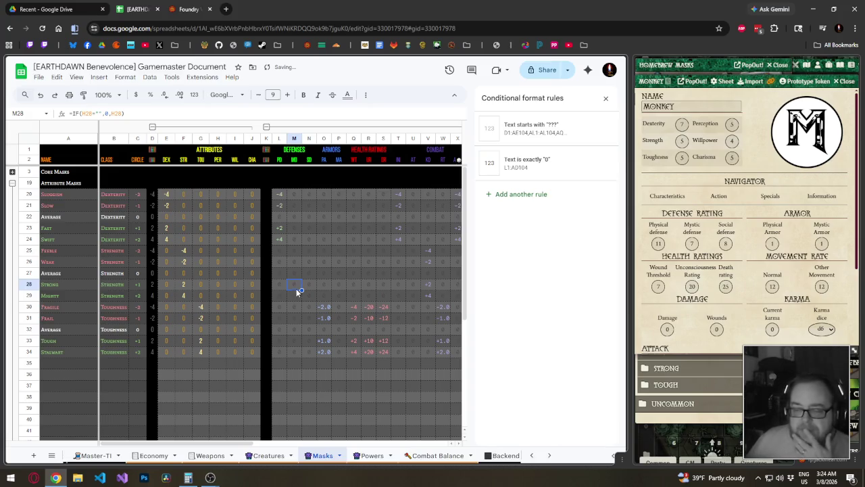
pyautogui.click(605, 99)
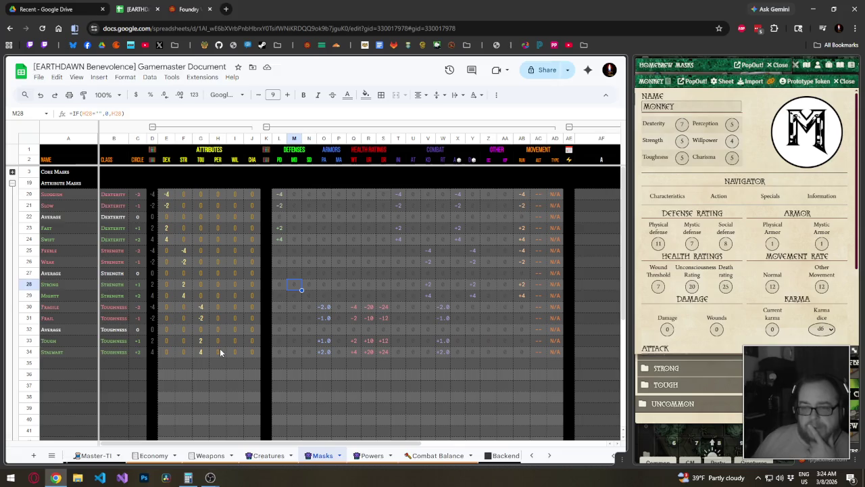
pyautogui.scroll(-2, 227, 353)
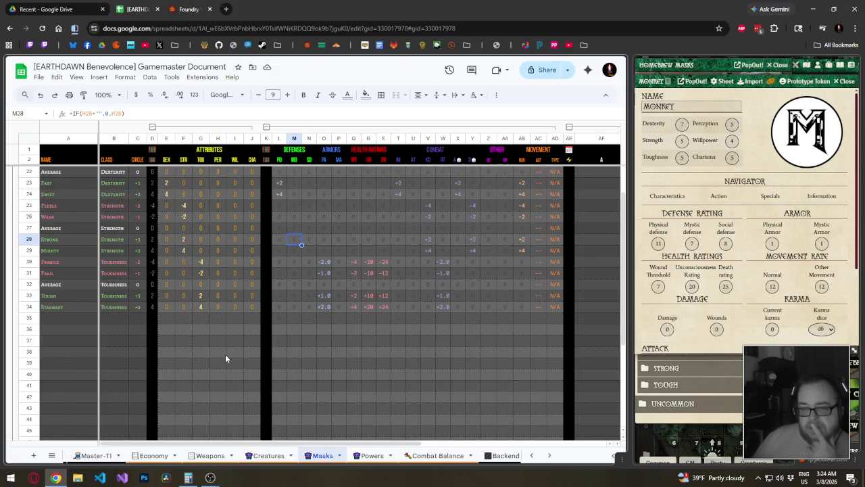
pyautogui.scroll(2, 226, 358)
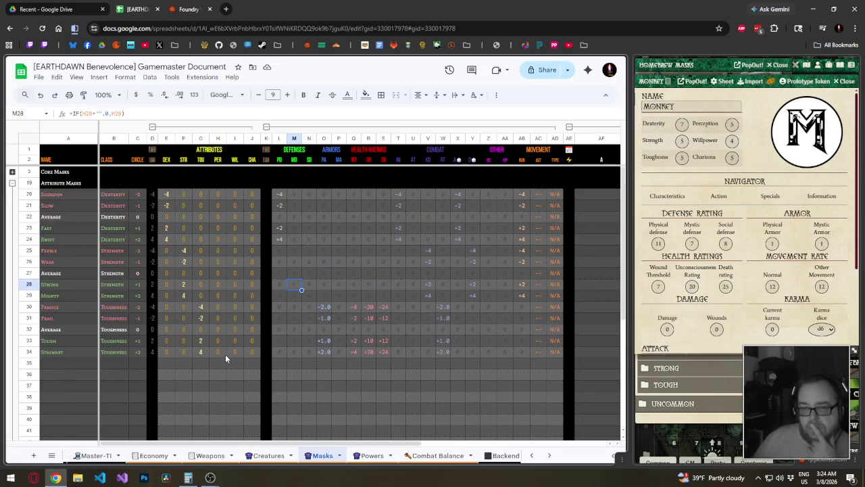
pyautogui.scroll(-2, 226, 358)
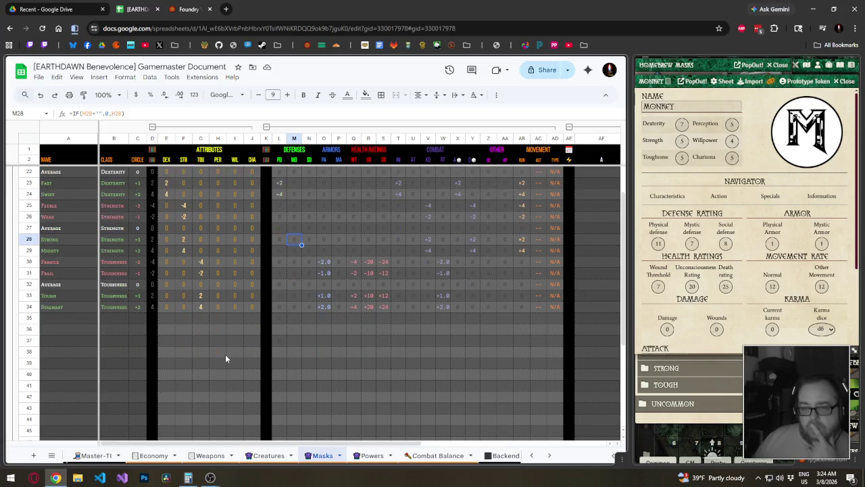
pyautogui.click(106, 318)
# - Fill Perception into class cells B35:B39
pyautogui.write('Perception')
pyautogui.press('Return')
pyautogui.press('Up')
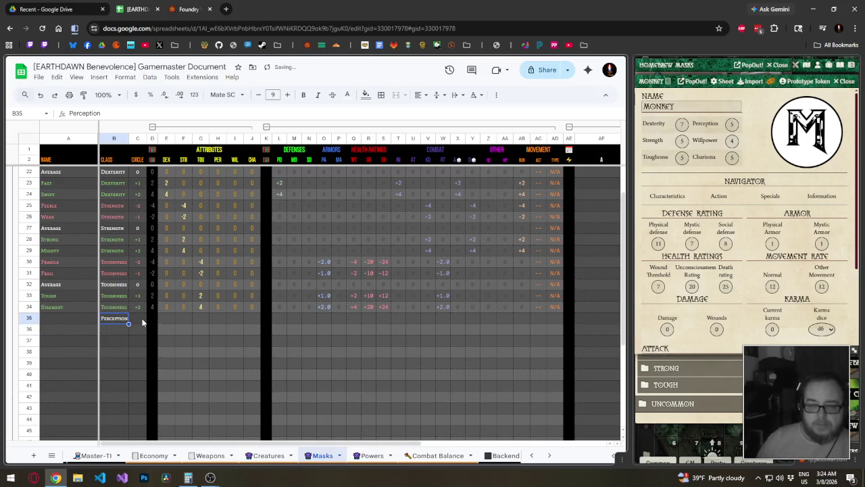
pyautogui.hotkey('shift', 'Down')
pyautogui.hotkey('shift', 'Down')
# - Fill Willpower into class cells B40:B44
pyautogui.hotkey('shift', 'Down')
pyautogui.hotkey('shift', 'Down')
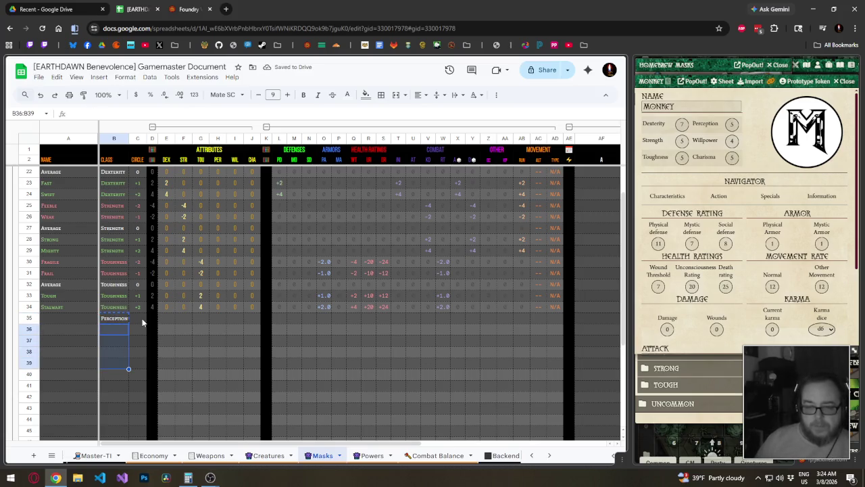
pyautogui.hotkey('ctrl', 'd')
pyautogui.press('Down')
pyautogui.press('Down')
pyautogui.press('Down')
pyautogui.write('Willpower')
pyautogui.press('Return')
pyautogui.hotkey('shift', 'Down')
pyautogui.hotkey('shift', 'Down')
pyautogui.hotkey('shift', 'Down')
pyautogui.hotkey('shift', 'Down')
pyautogui.hotkey('ctrl', 'd')
pyautogui.press('Down')
pyautogui.press('Down')
pyautogui.press('Down')
pyautogui.press('Down')
pyautogui.press('Down')
pyautogui.press('Down')
# - Fill Charisma into class cells B45:B49
pyautogui.write('Charisma')
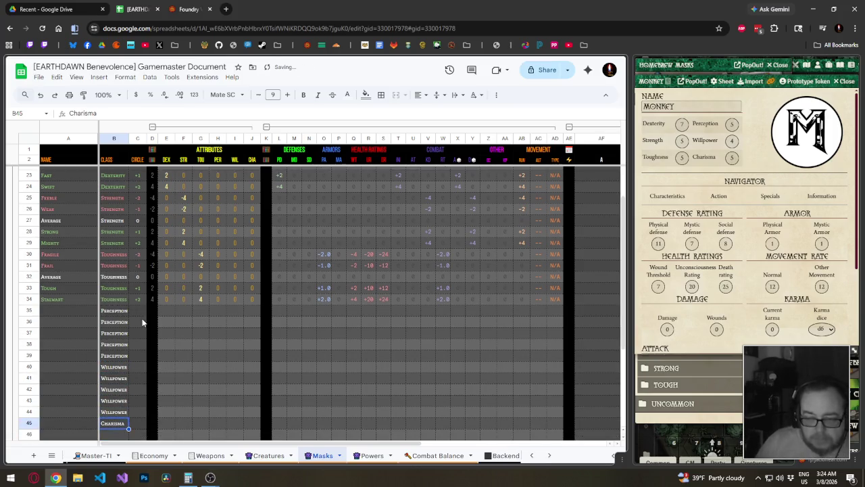
pyautogui.hotkey('shift', 'Down')
pyautogui.hotkey('shift', 'Down')
pyautogui.hotkey('shift', 'Down')
pyautogui.hotkey('ctrl', 'd')
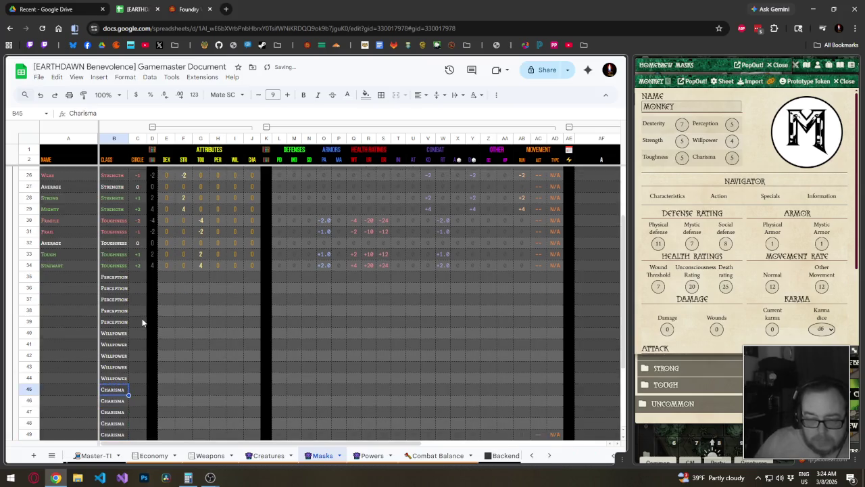
pyautogui.moveTo(138, 265)
pyautogui.mouseDown()
pyautogui.moveTo(252, 231)
pyautogui.moveTo(250, 224)
pyautogui.mouseUp()
pyautogui.scroll(-1, 236, 428)
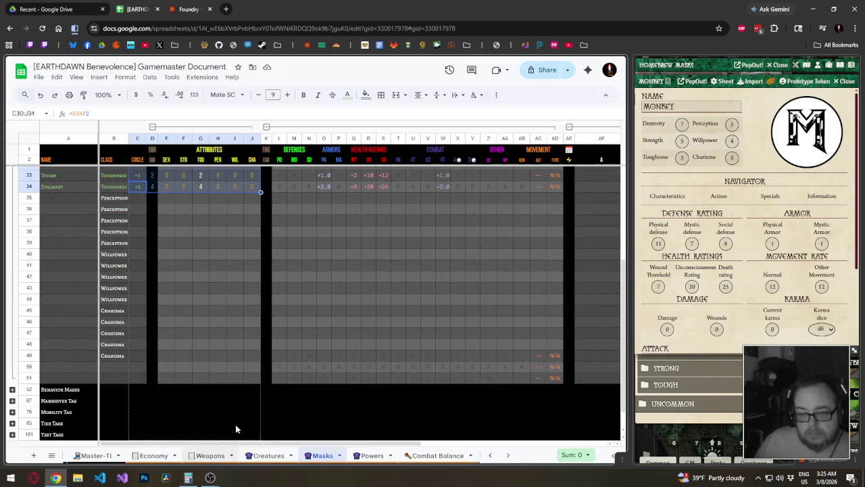
# - Continue the circle value series down through row 49
pyautogui.keyDown('shift'); pyautogui.click(242, 354); pyautogui.keyUp('shift')
pyautogui.hotkey('ctrl', 'd')
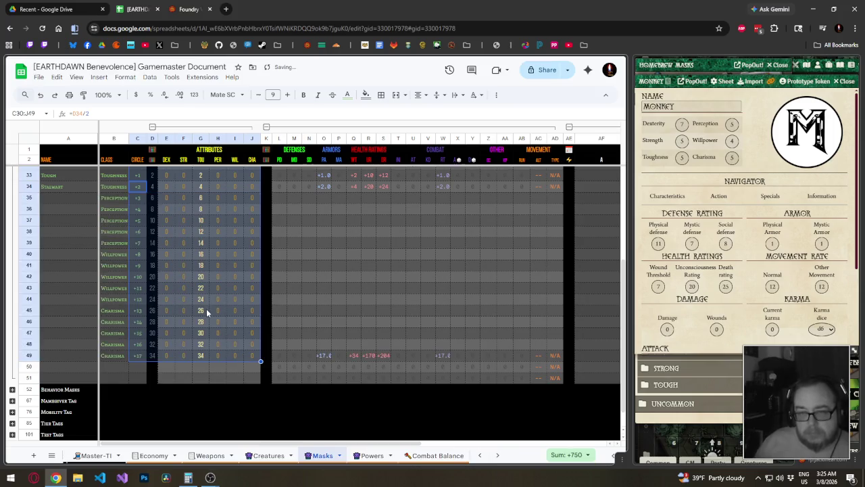
pyautogui.scroll(1, 181, 277)
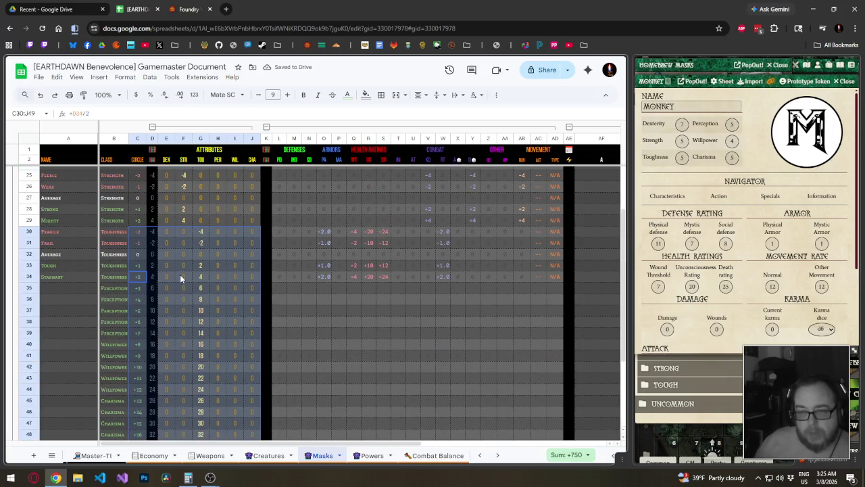
pyautogui.click(145, 279)
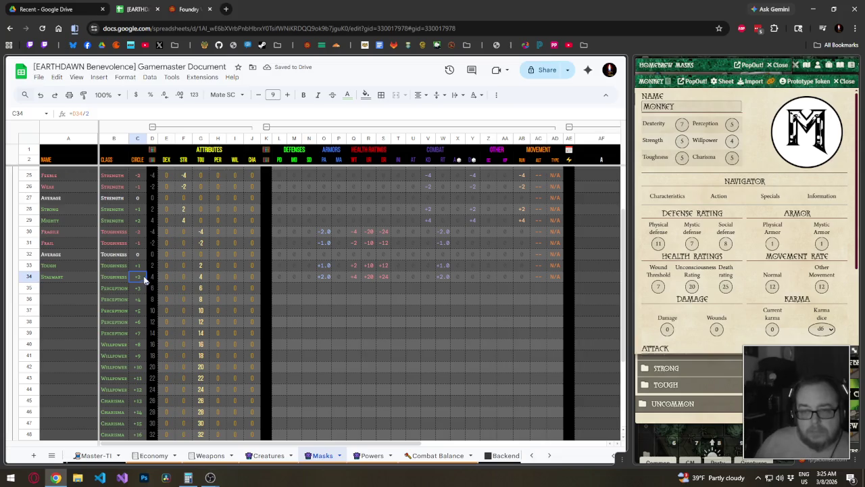
pyautogui.scroll(-2, 131, 358)
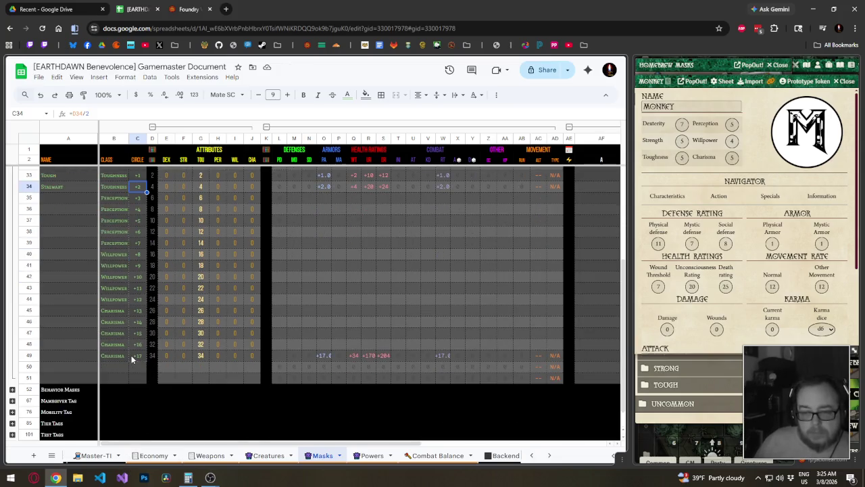
pyautogui.scroll(3, 131, 355)
# - Paste the Strength -4 to +4 attribute block into the rows 35–49 attribute columns
pyautogui.moveTo(172, 254); pyautogui.dragTo(244, 292)
pyautogui.scroll(-2, 192, 330)
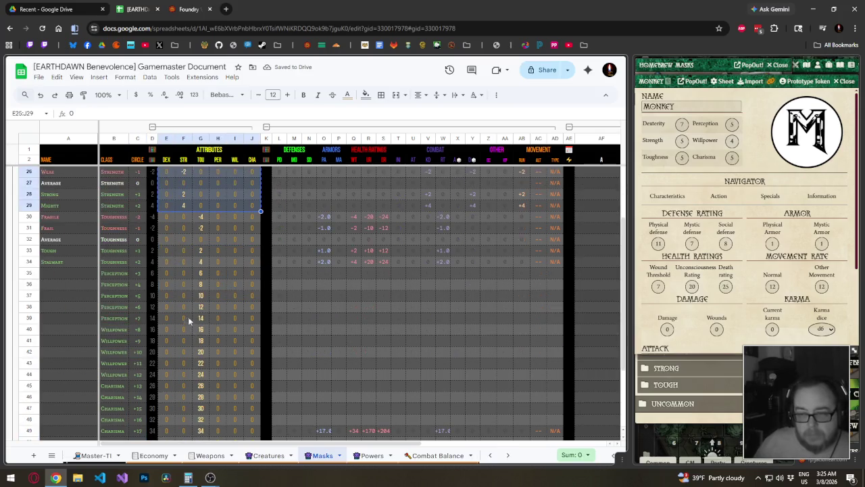
pyautogui.moveTo(170, 287)
pyautogui.mouseDown()
pyautogui.moveTo(239, 478)
pyautogui.moveTo(248, 356)
pyautogui.mouseUp()
pyautogui.hotkey('ctrl', 'v')
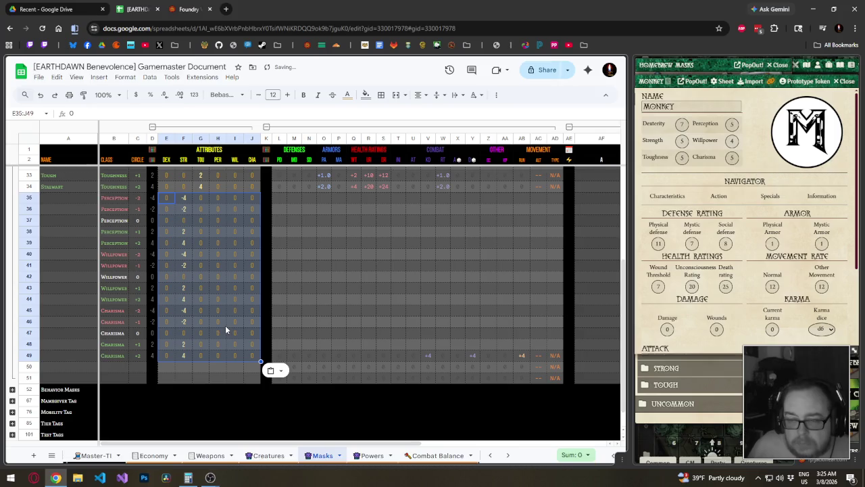
pyautogui.scroll(2, 218, 279)
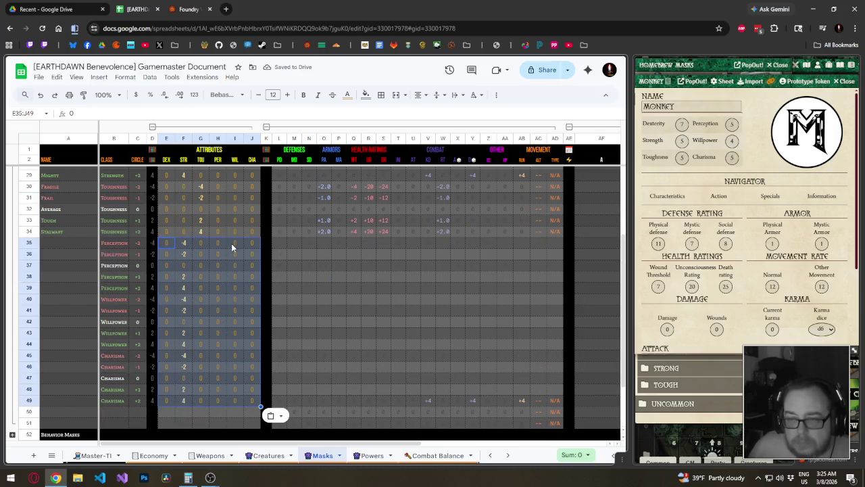
pyautogui.click(232, 243)
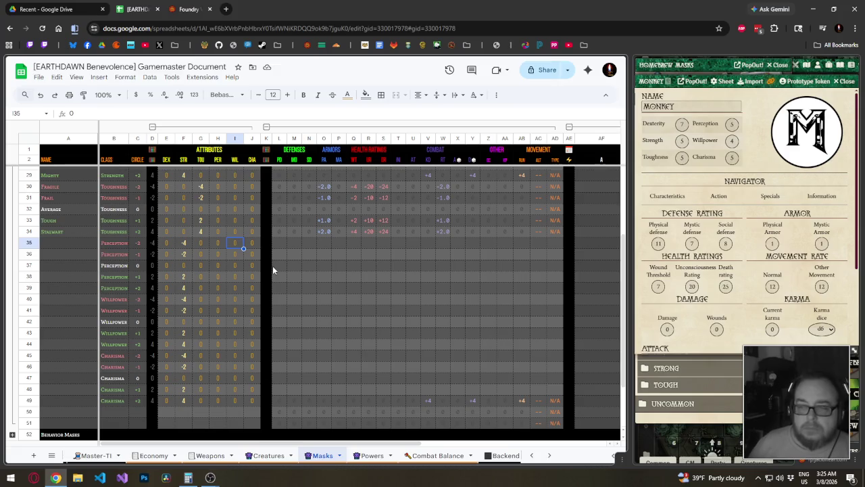
# - Enter Perception values -4, -2, 0, 2, 4 for the five Perception masks
pyautogui.press('Left')
pyautogui.write('-4')
pyautogui.press('Return')
pyautogui.write('-2')
pyautogui.press('Return')
pyautogui.press('Return')
pyautogui.write('2')
pyautogui.press('Return')
pyautogui.write('4')
pyautogui.press('Return')
pyautogui.write('-4')
pyautogui.press('Return')
pyautogui.write('2')
pyautogui.press('Return')
pyautogui.press('Return')
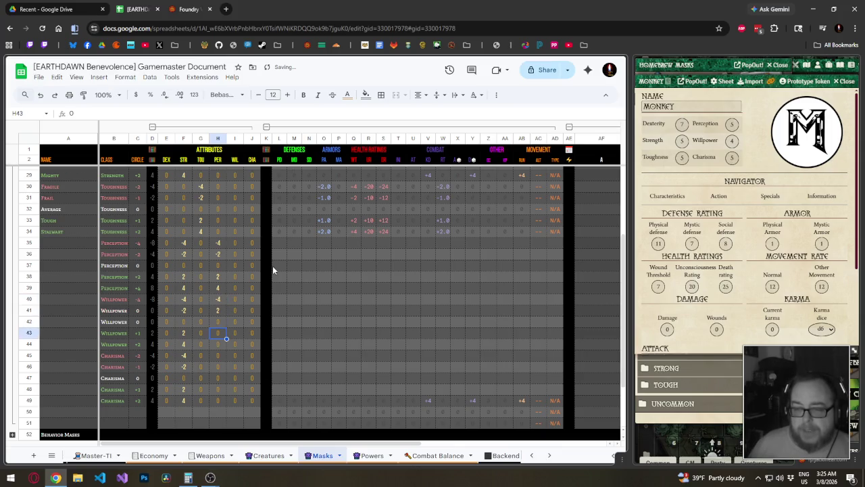
pyautogui.press('Up')
pyautogui.press('Up')
pyautogui.write('0')
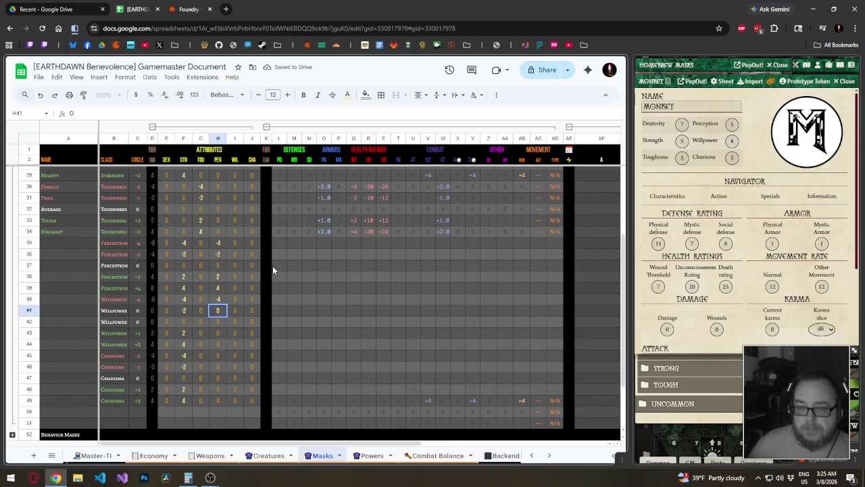
pyautogui.press('Up')
pyautogui.press('Right')
# - Enter Willpower values -4, -2, 0, 2, 4 for the five Willpower masks
pyautogui.write('-4')
pyautogui.press('Return')
pyautogui.write('-2')
pyautogui.press('Return')
pyautogui.write('0')
pyautogui.press('Return')
pyautogui.write('2')
pyautogui.press('Return')
pyautogui.write('4')
pyautogui.press('Return')
pyautogui.press('Right')
# - Enter Charisma values -4, -2, 0, 2, 4 for the five Charisma masks
pyautogui.write('-')
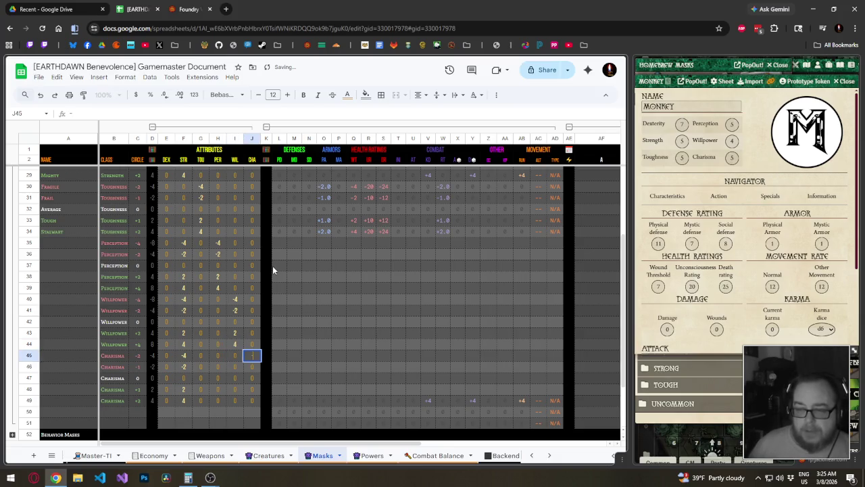
pyautogui.write('4')
pyautogui.press('Return')
pyautogui.write('-2')
pyautogui.press('Return')
pyautogui.write('0')
pyautogui.press('Return')
pyautogui.write('2')
pyautogui.press('Return')
pyautogui.write('4')
pyautogui.press('Return')
pyautogui.press('Left')
pyautogui.press('Left')
pyautogui.press('Left')
pyautogui.press('Left')
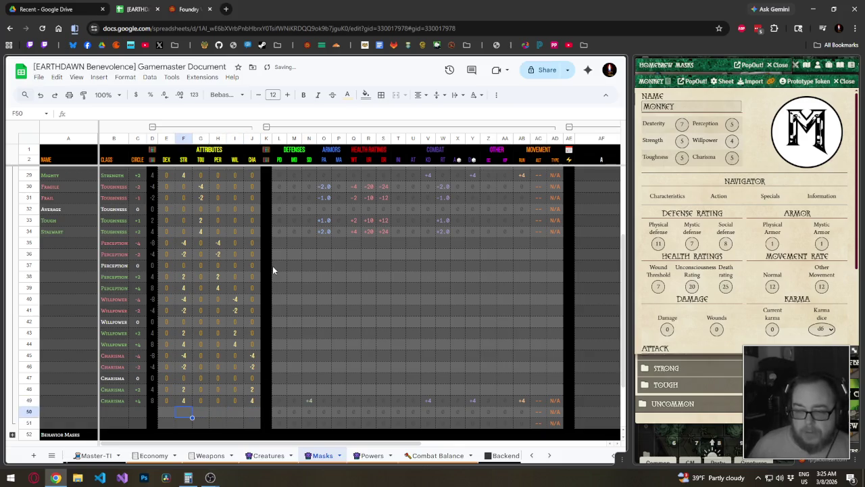
# - Set the copied Strength values in the new mask rows to 0
pyautogui.press('Up')
pyautogui.write('0')
pyautogui.press('Up')
pyautogui.write('0')
pyautogui.press('Up')
pyautogui.press('Up')
pyautogui.write('0')
pyautogui.press('Up')
pyautogui.write('0')
pyautogui.press('Up')
pyautogui.write('0')
pyautogui.press('Up')
pyautogui.press('Up')
pyautogui.press('Up')
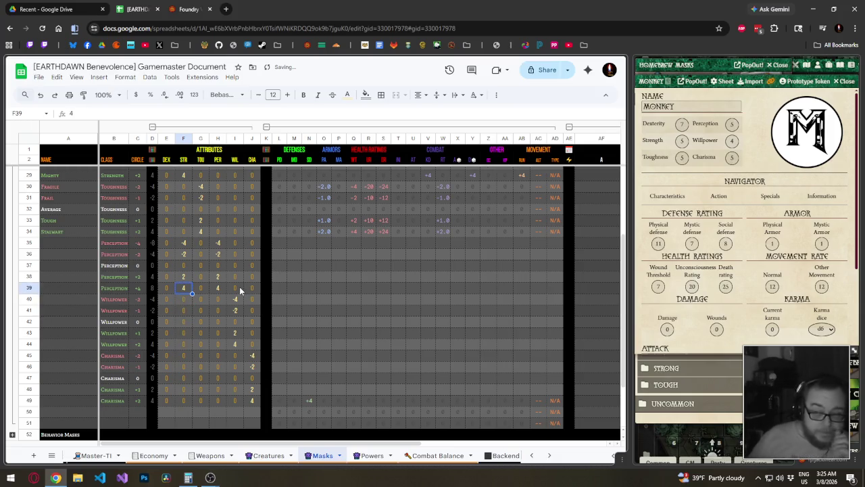
# - Fill row 34's derived stat formulas (L34:AD34) down to row 49
pyautogui.moveTo(281, 231); pyautogui.dragTo(555, 234)
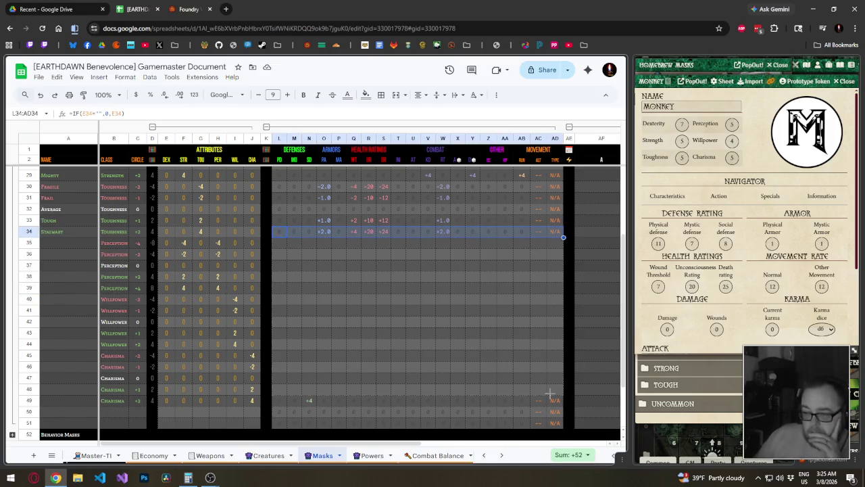
pyautogui.moveTo(550, 402); pyautogui.dragTo(551, 406)
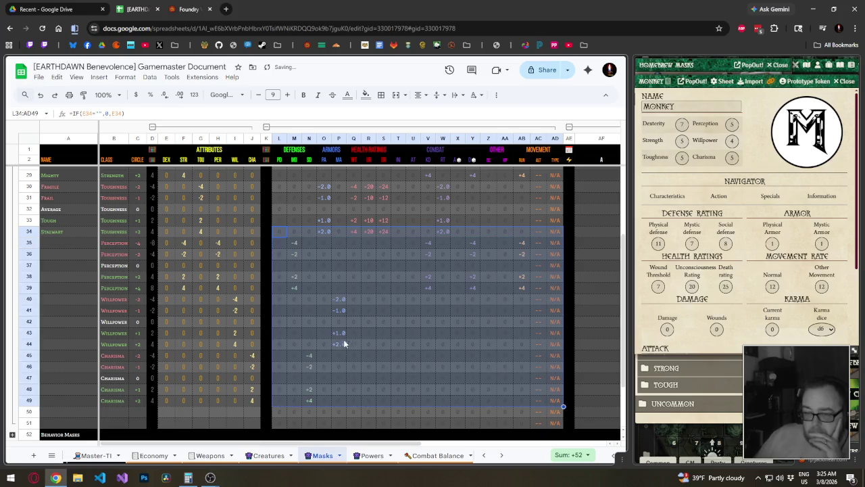
pyautogui.click(369, 299)
pyautogui.scroll(2, 79, 307)
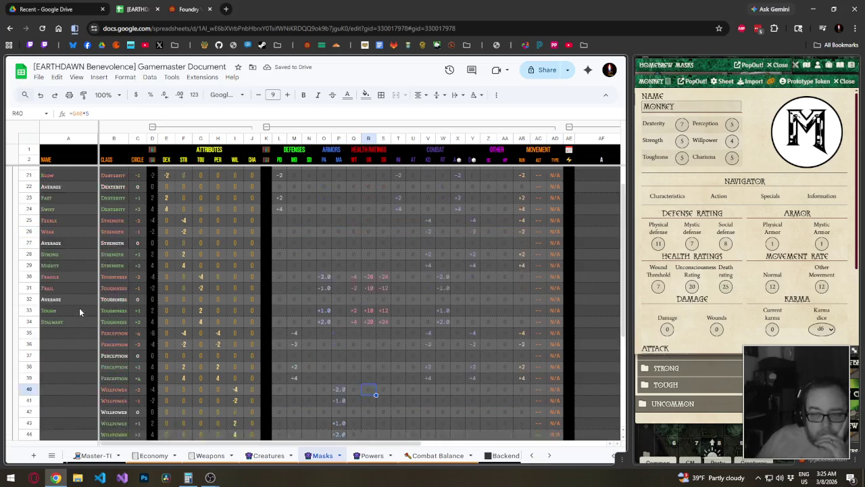
pyautogui.scroll(-3, 78, 292)
pyautogui.click(77, 251)
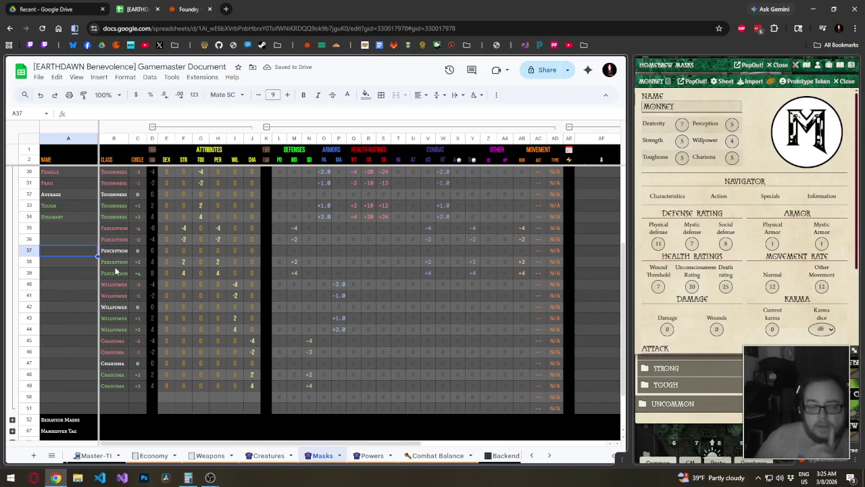
# - Name the middle masks Average in A37, A42 and A47
pyautogui.write('Average')
pyautogui.hotkey('ctrl', 'Return')
pyautogui.hotkey('ctrl', 'c')
pyautogui.press('Down')
pyautogui.press('Down')
pyautogui.press('Down')
pyautogui.press('Down')
pyautogui.press('Down')
pyautogui.hotkey('ctrl', 'v')
pyautogui.press('Down')
pyautogui.press('Down')
pyautogui.press('Down')
pyautogui.press('Down')
pyautogui.press('Down')
pyautogui.hotkey('ctrl', 'v')
pyautogui.press('Up')
pyautogui.press('Up')
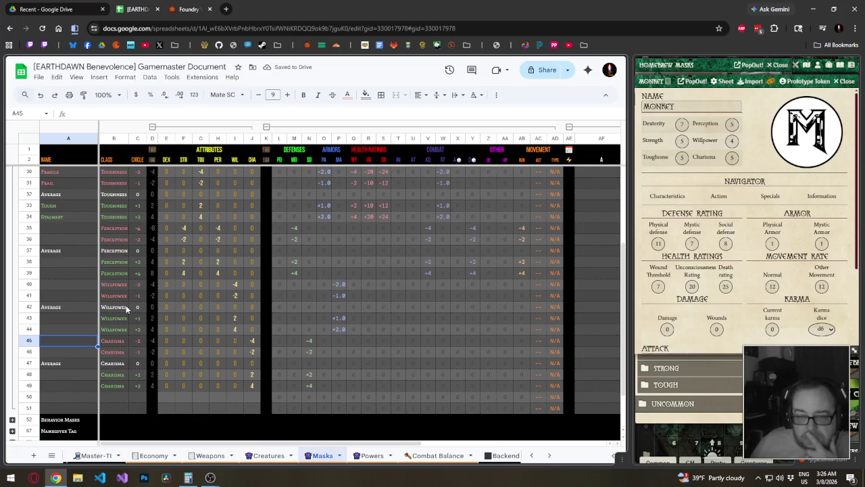
pyautogui.scroll(1, 119, 309)
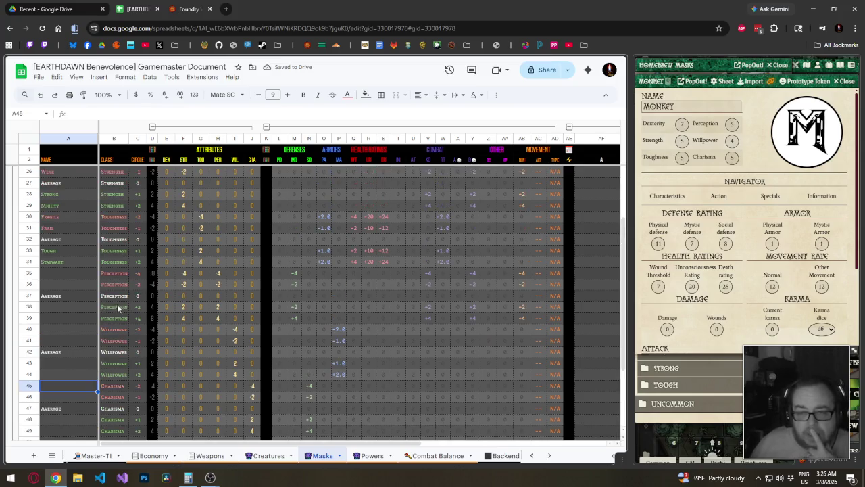
# - Name the upper Perception masks Observant (A38) and Alert (A39)
pyautogui.click(67, 277)
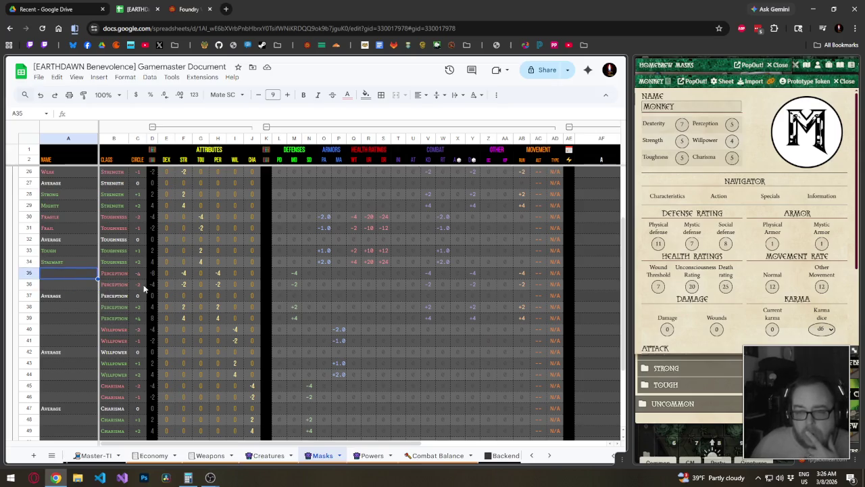
pyautogui.click(74, 307)
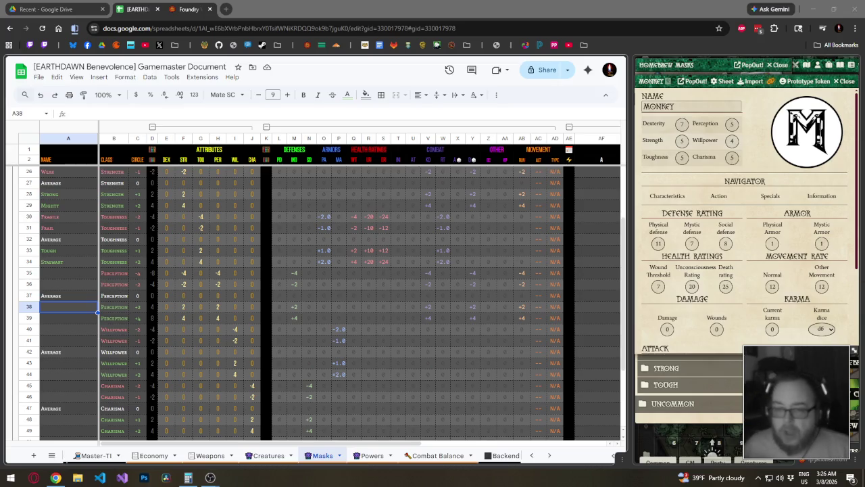
pyautogui.click(64, 310)
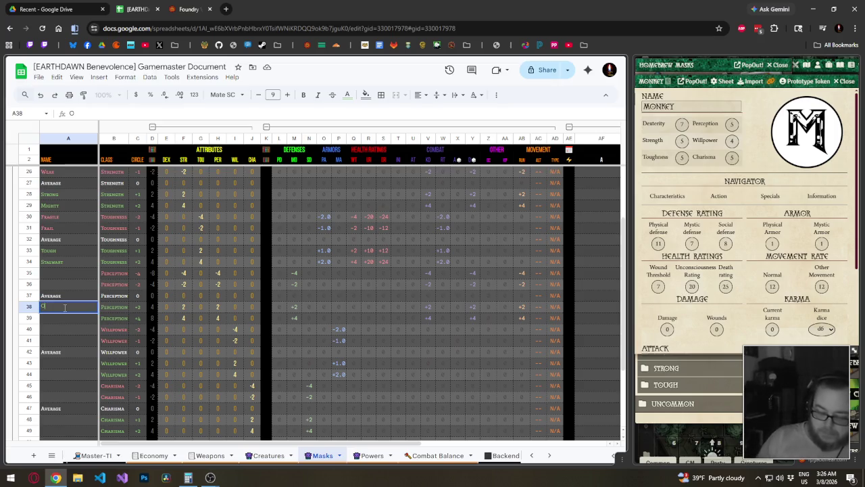
pyautogui.write('Observa')
pyautogui.press('Return')
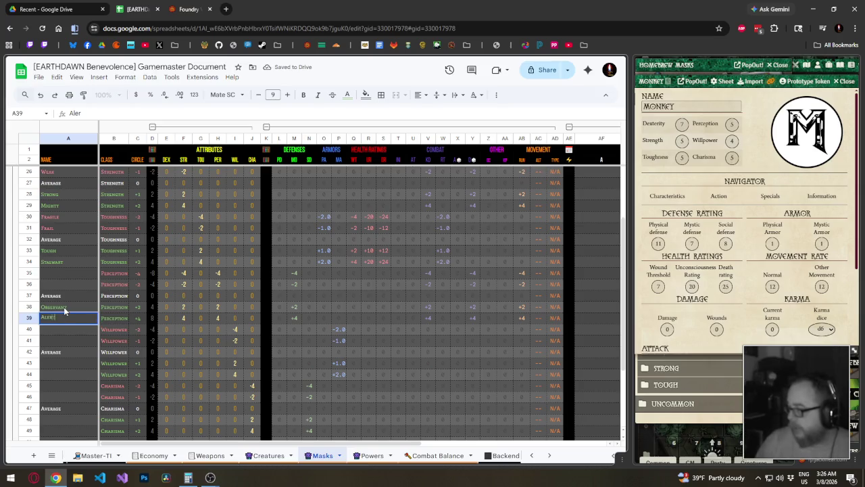
pyautogui.write('Alert')
pyautogui.press('Return')
pyautogui.press('Up')
pyautogui.press('Up')
pyautogui.press('Up')
pyautogui.press('Up')
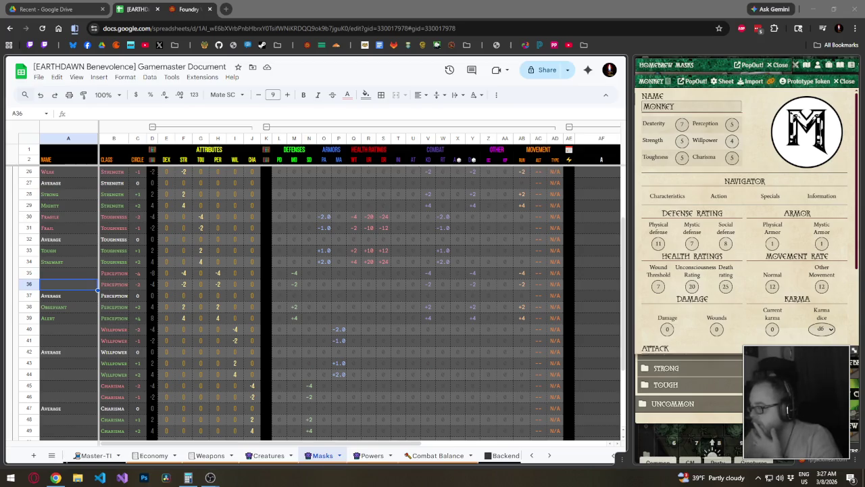
pyautogui.click(68, 285)
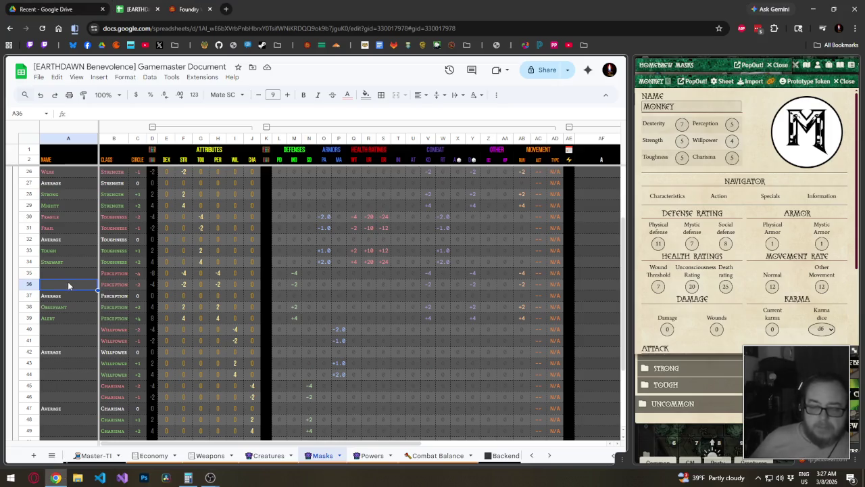
# - Name A36 Unaware and A35 Oblivious
pyautogui.write('Unaw')
pyautogui.press('Up')
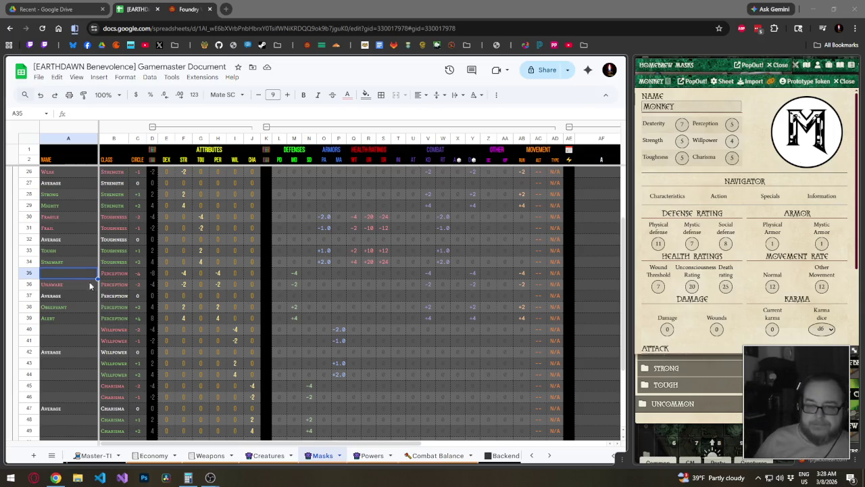
pyautogui.click(69, 276)
pyautogui.write('Oblivious')
pyautogui.press('Return')
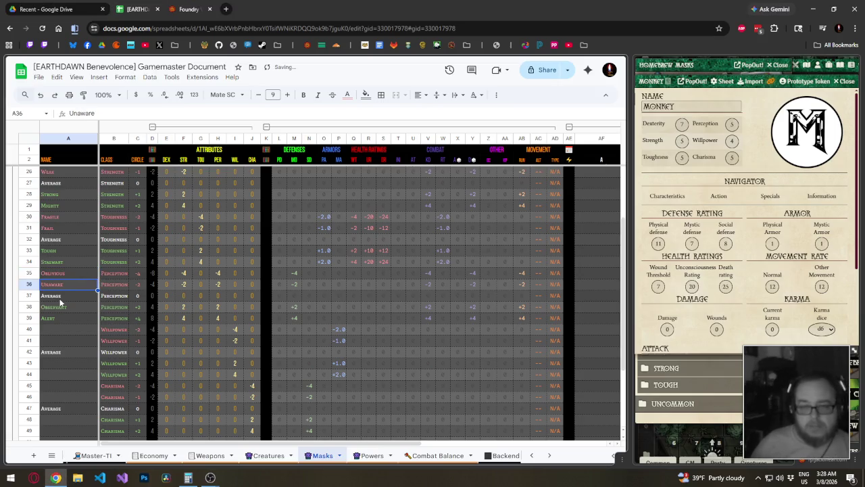
pyautogui.scroll(-2, 62, 301)
pyautogui.click(62, 296)
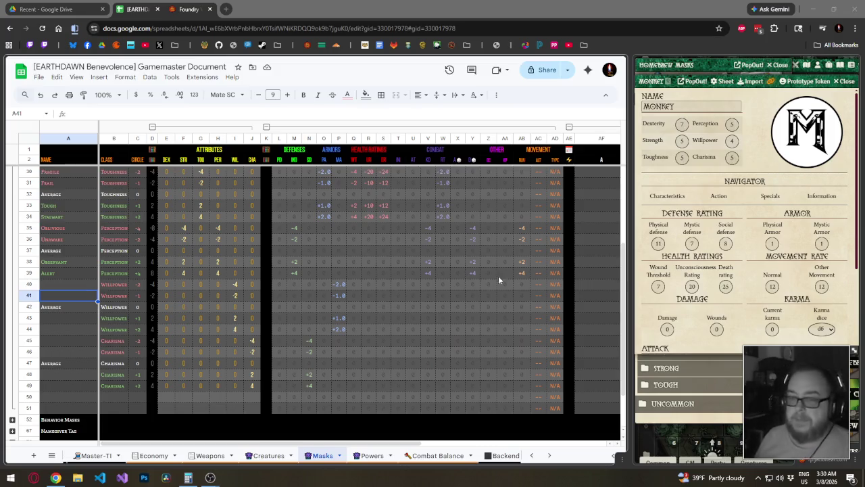
# - Name the upper Willpower masks Stubborn and Willful (row 44)
pyautogui.click(66, 318)
pyautogui.write('S')
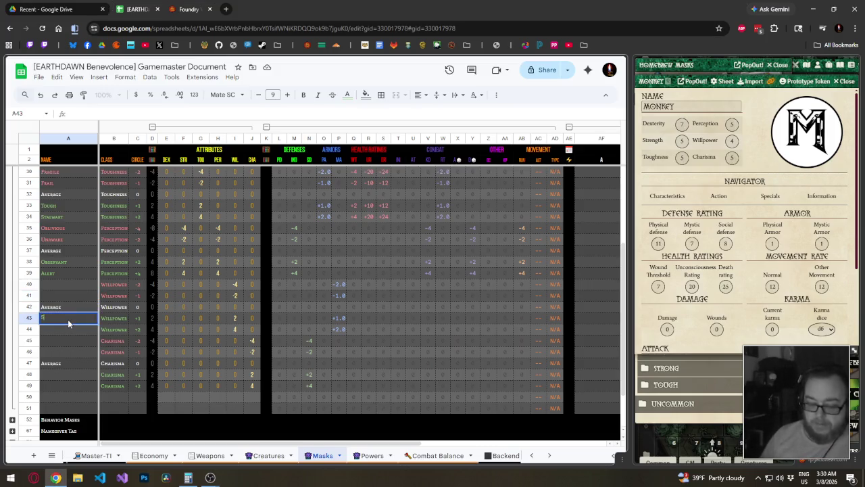
pyautogui.write('tubborn')
pyautogui.press('Return')
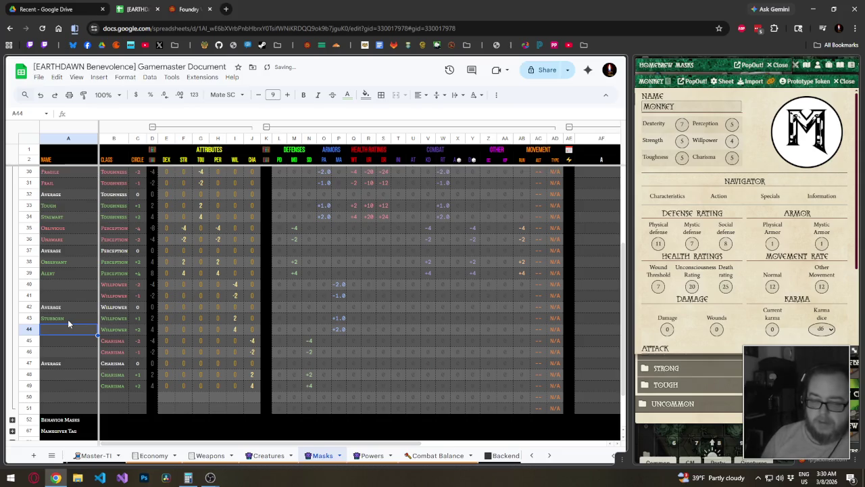
pyautogui.write('Willf')
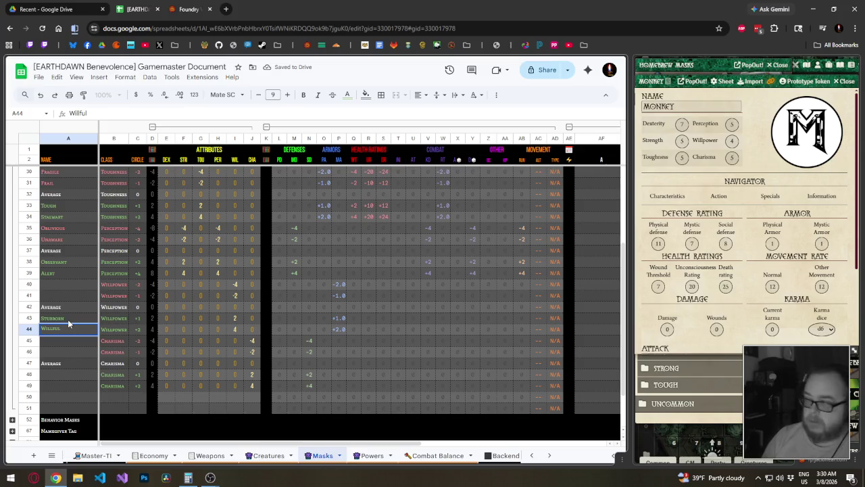
pyautogui.write('ul')
pyautogui.press('Return')
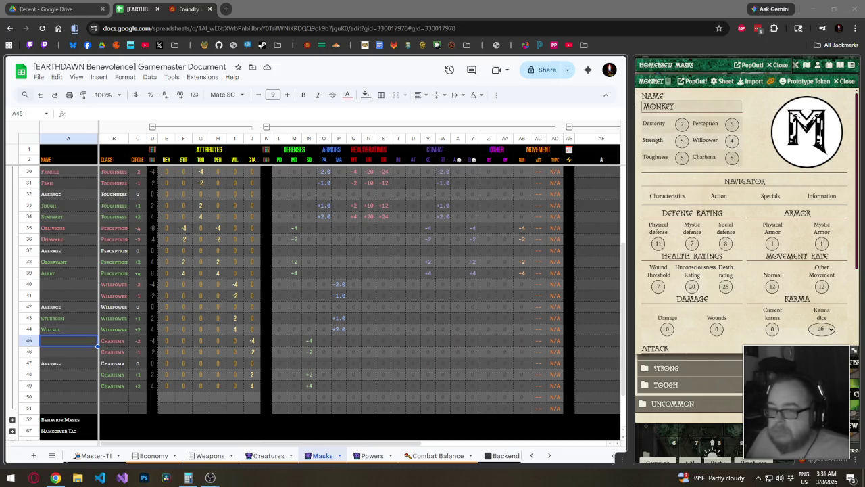
# - Try Willing, then Obedient, as the row 40 Willpower mask name
pyautogui.click(60, 281)
pyautogui.write('Willing')
pyautogui.press('Return')
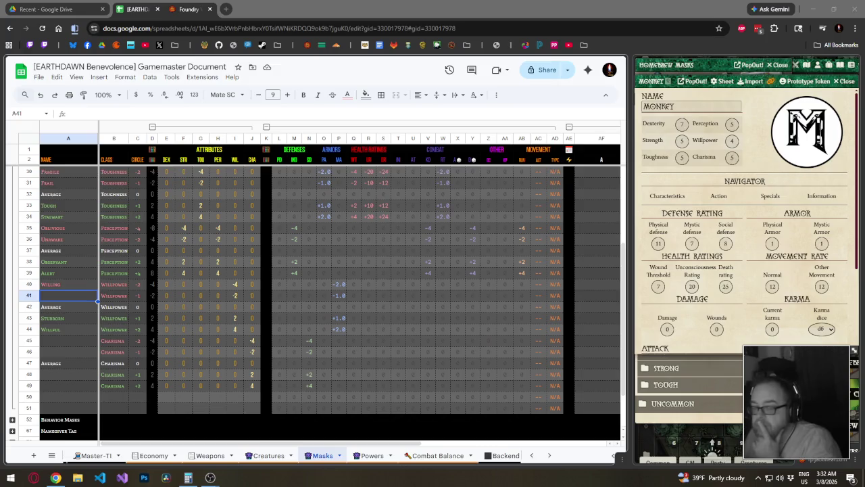
pyautogui.click(87, 284)
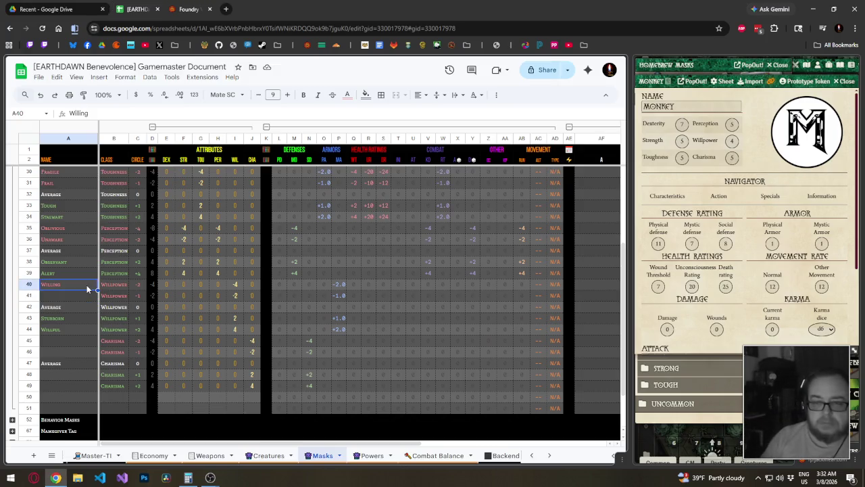
pyautogui.write('Obedient')
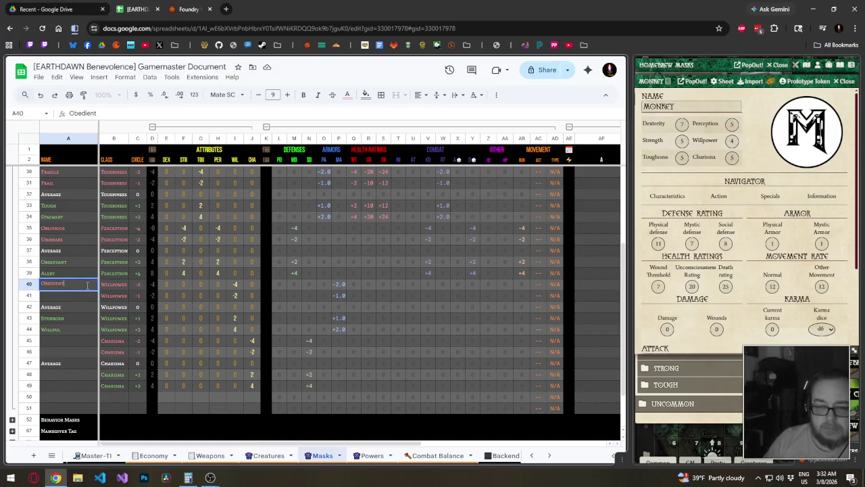
pyautogui.press('Return')
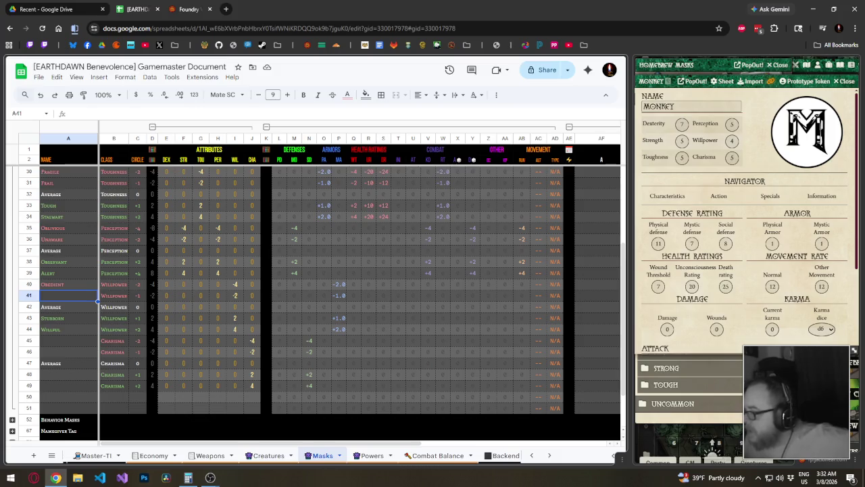
# - Rename row 40 to Spineless and name row 41 Timid
pyautogui.click(63, 285)
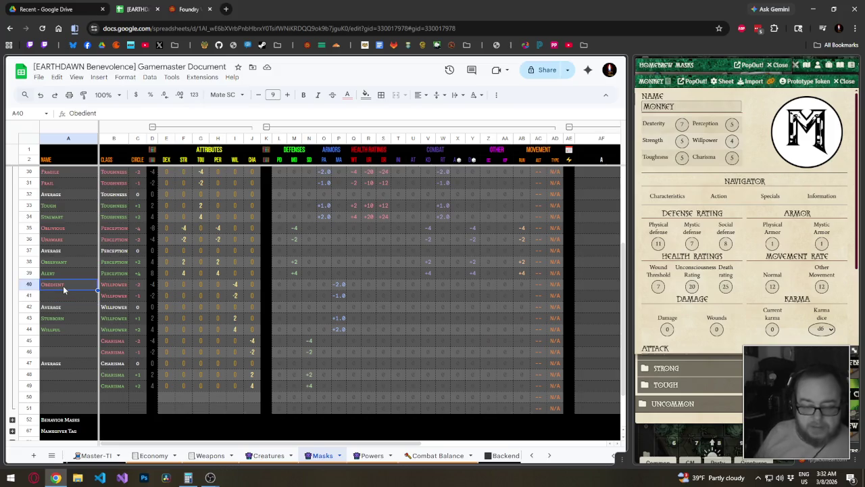
pyautogui.write('Spineless')
pyautogui.press('Return')
pyautogui.write('Timid')
pyautogui.press('Return')
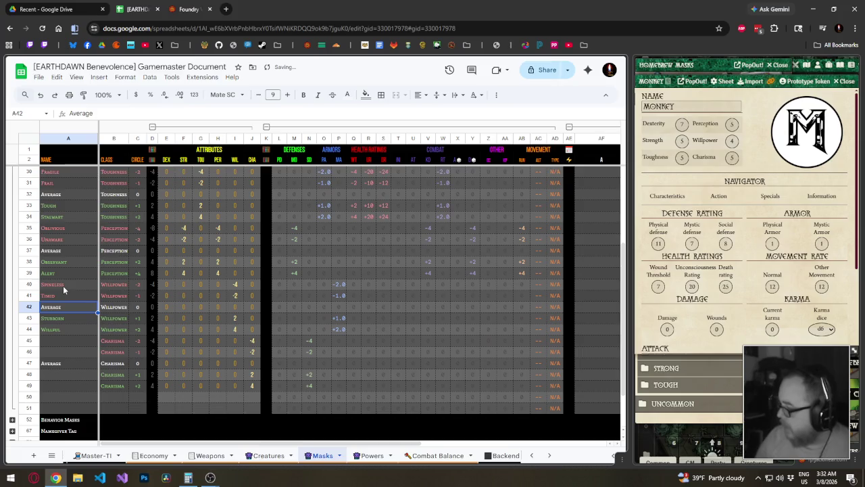
pyautogui.press('Up')
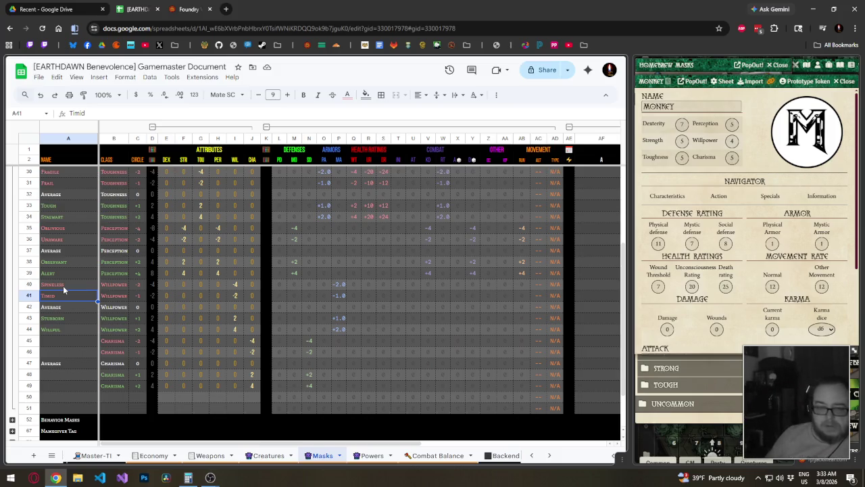
# - Try Cowardly in row 40 and Fearful in row 41
pyautogui.click(63, 286)
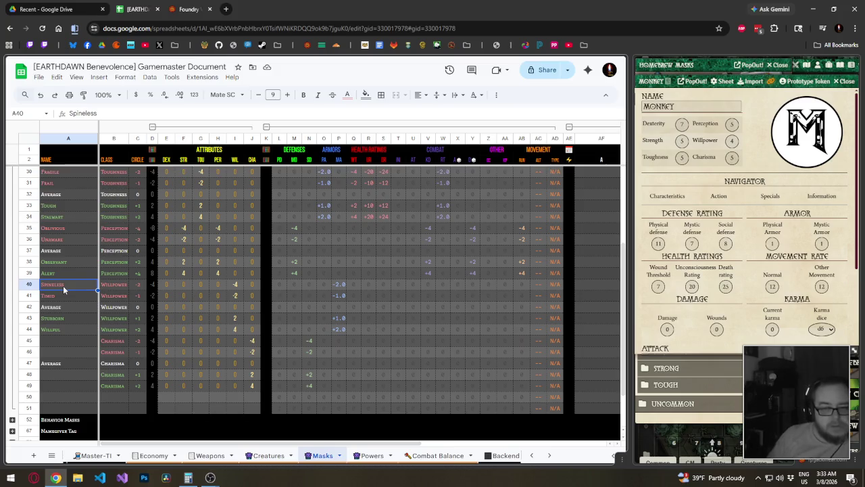
pyautogui.write('Cowardly')
pyautogui.press('Return')
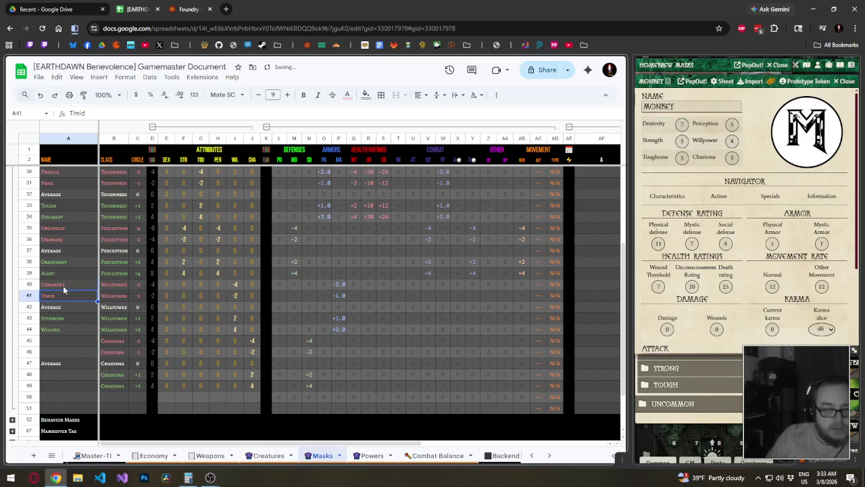
pyautogui.write('Fearful')
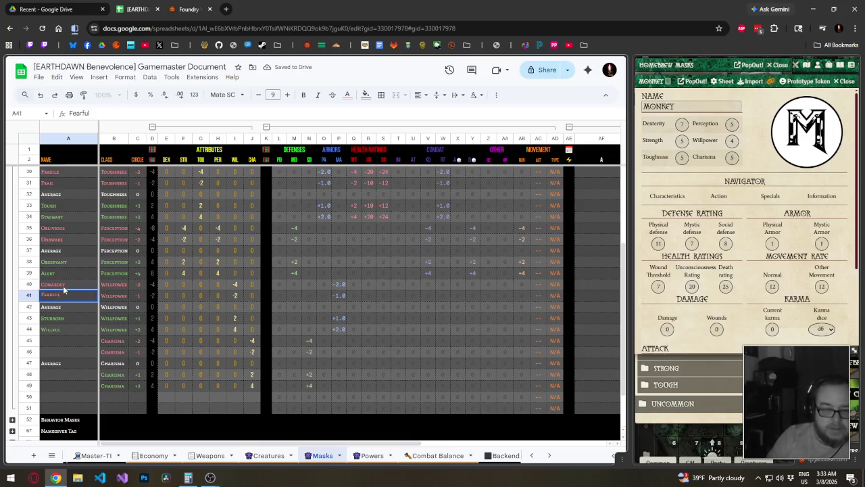
pyautogui.press('Return')
pyautogui.press('Up')
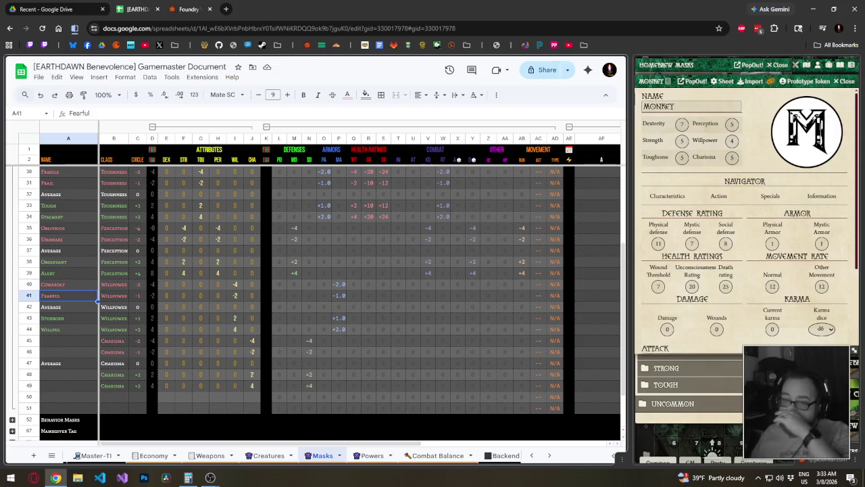
# - Undo the Fearful and Cowardly changes, then enter Cowardly in row 40, keeping Timid
pyautogui.click(71, 286)
pyautogui.hotkey('ctrl', 'z')
pyautogui.hotkey('ctrl', 'z')
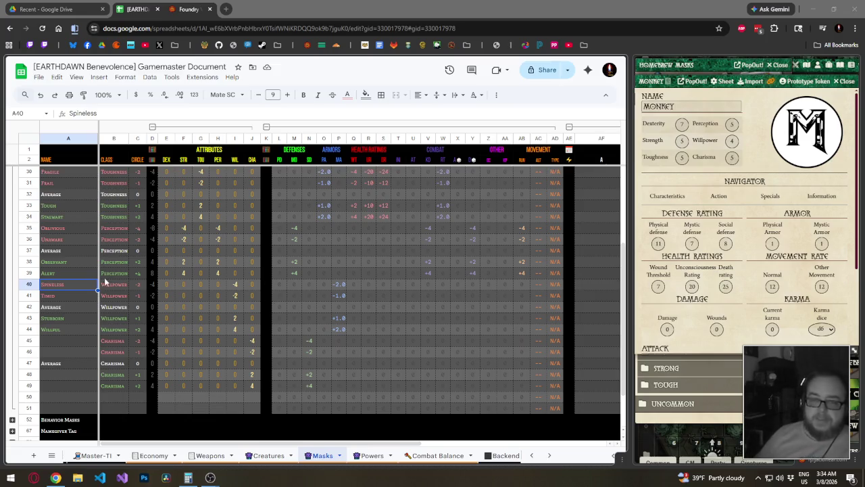
pyautogui.click(83, 284)
pyautogui.write('Cowardly')
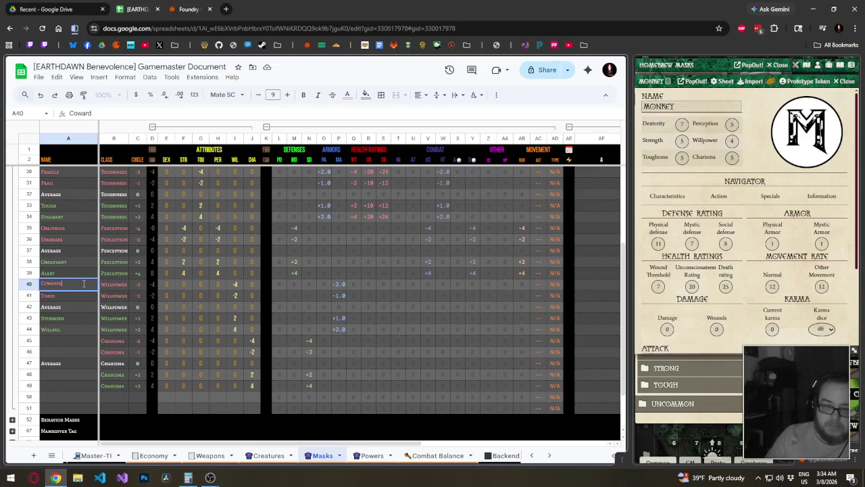
pyautogui.press('Return')
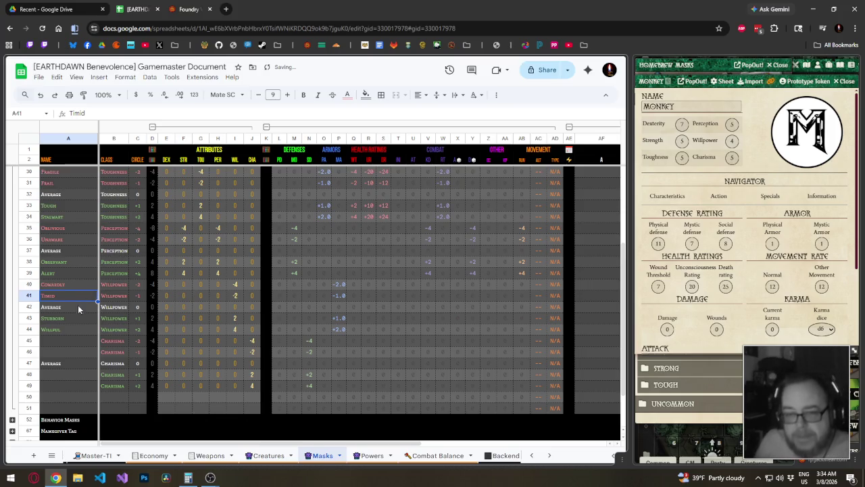
pyautogui.scroll(-2, 64, 331)
# - Enter Persuasive in A48 and Influential in A49 for the upper Charisma masks
pyautogui.click(73, 320)
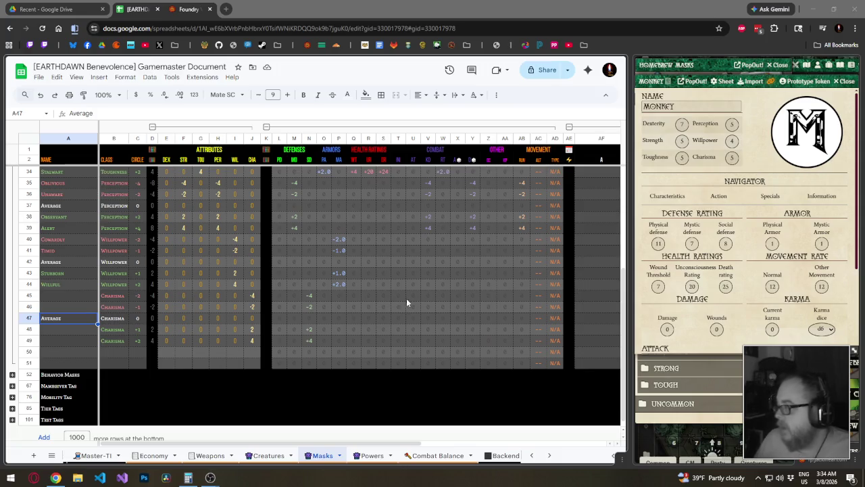
pyautogui.click(79, 329)
pyautogui.write('Persuasive')
pyautogui.press('Return')
pyautogui.write('Influential')
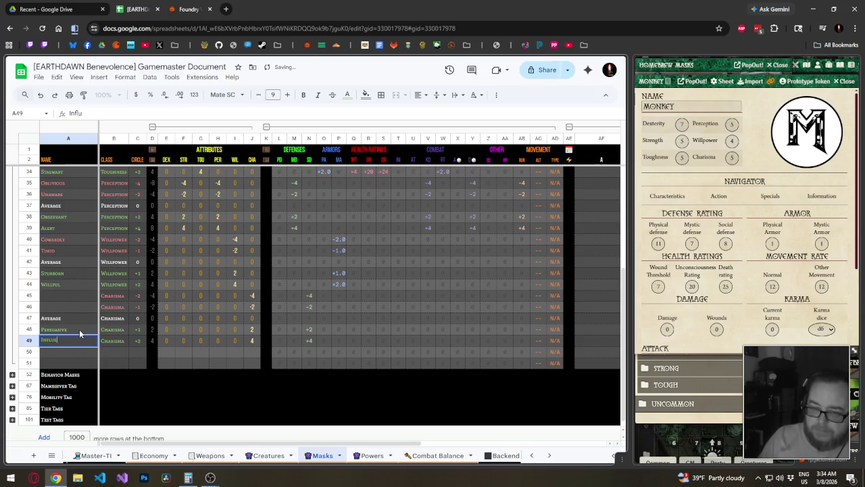
pyautogui.press('Return')
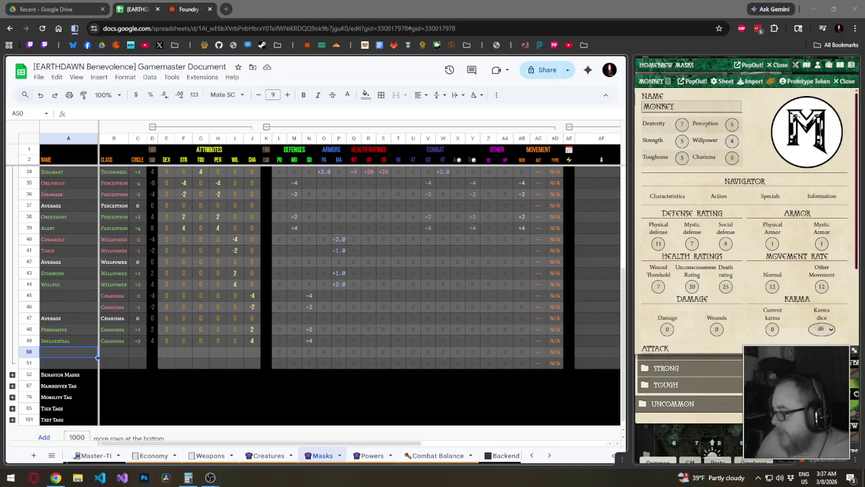
# - Enter Forgettable in A45 and Dull in A46 for the lowest Charisma masks
pyautogui.click(75, 296)
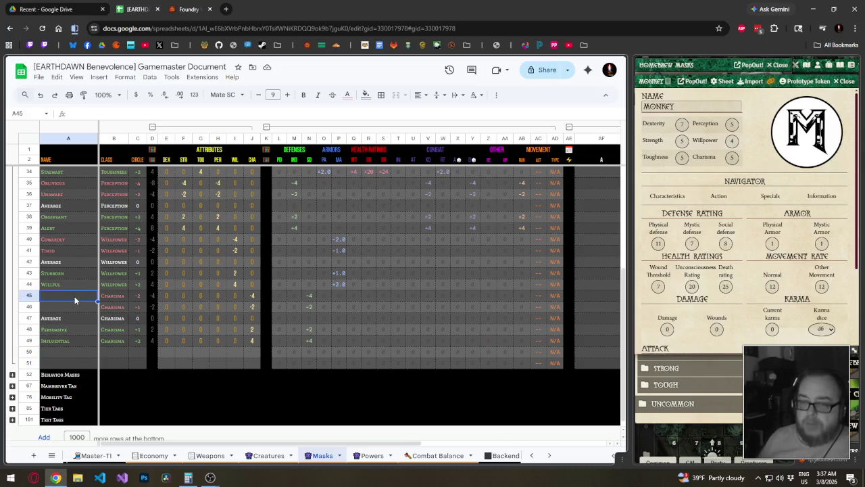
pyautogui.write('Forgettable')
pyautogui.press('Return')
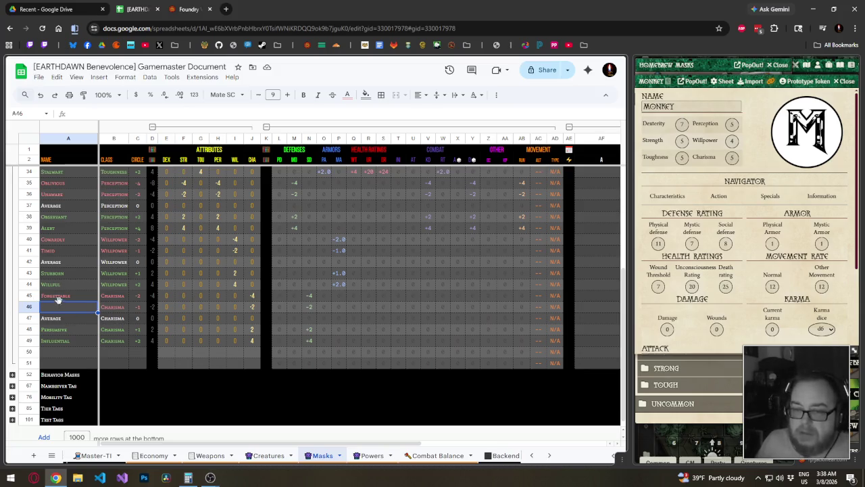
pyautogui.write('Dull')
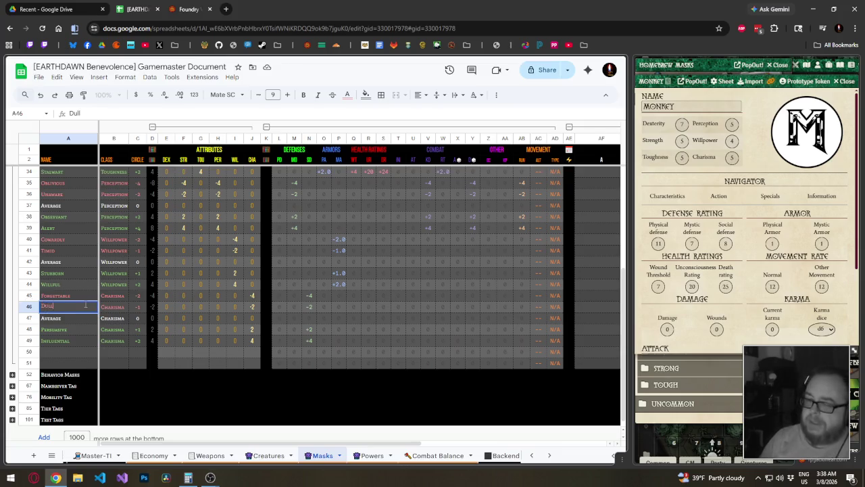
pyautogui.press('Return')
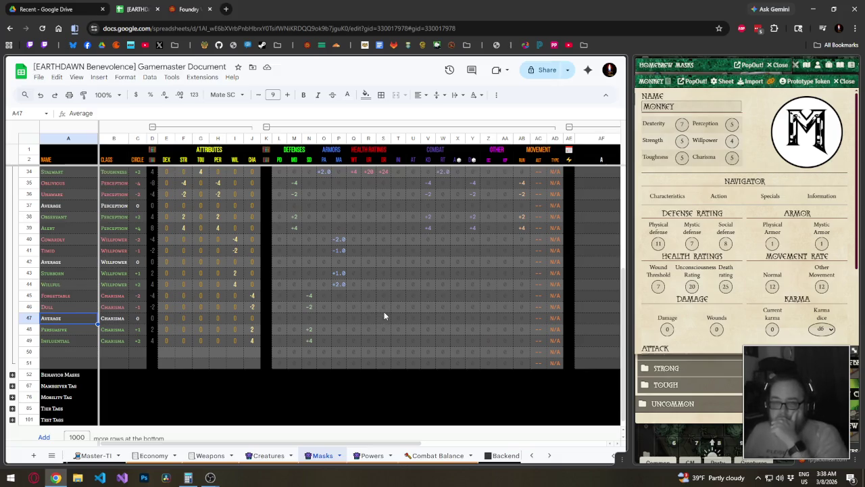
pyautogui.scroll(3, 383, 316)
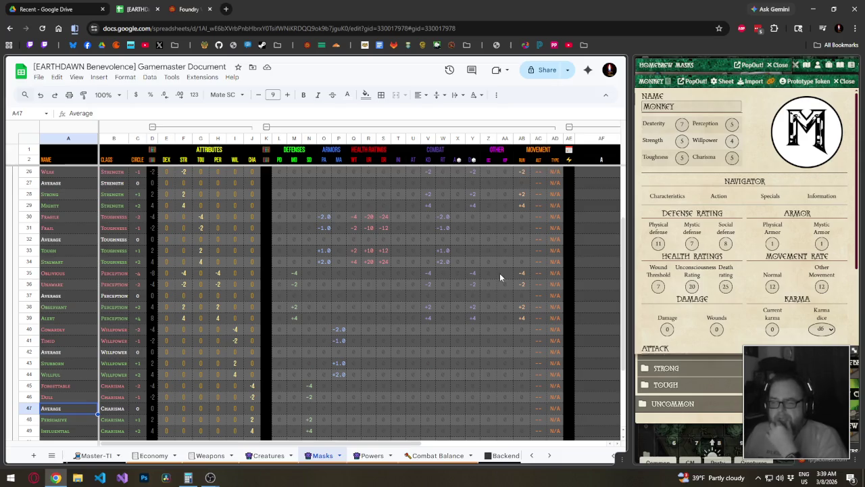
pyautogui.click(525, 272)
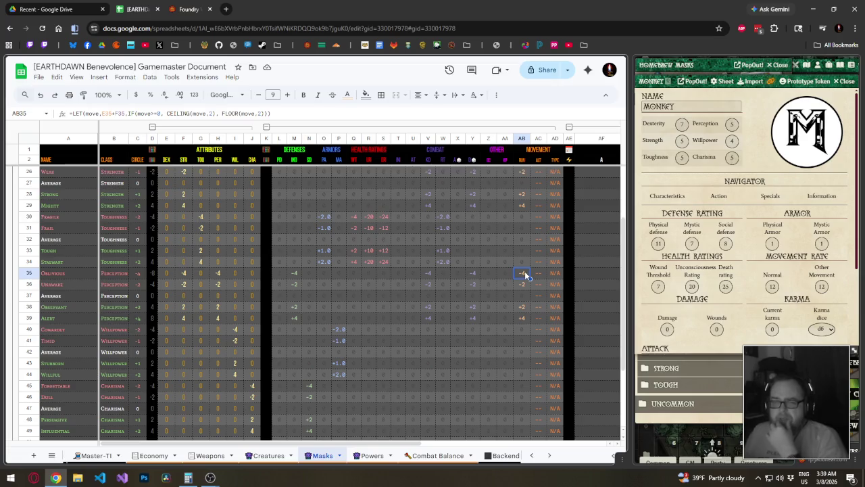
pyautogui.doubleClick(525, 273)
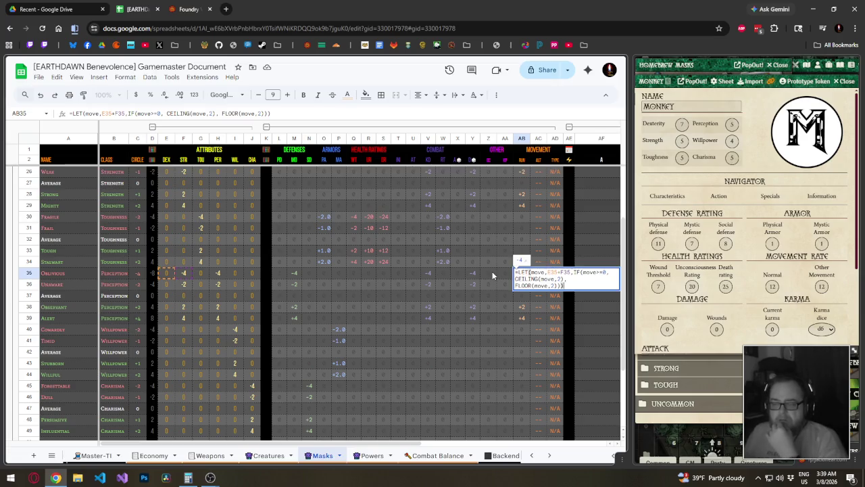
pyautogui.press('Escape')
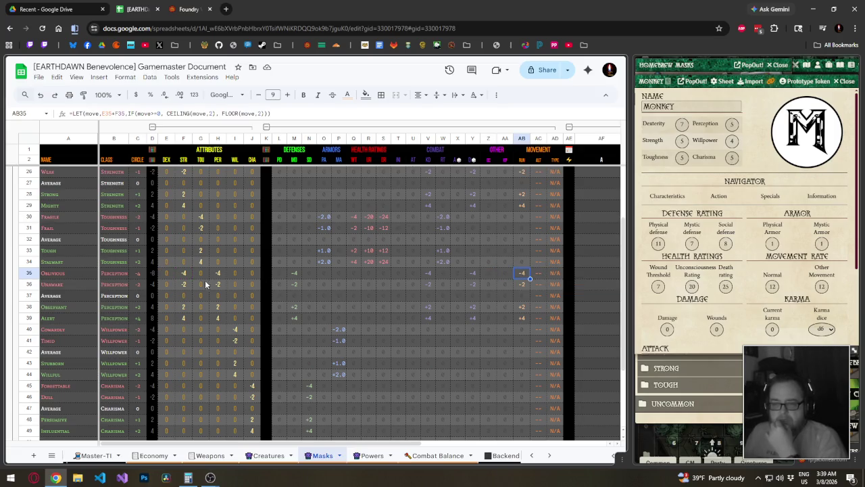
pyautogui.moveTo(182, 262); pyautogui.dragTo(185, 334)
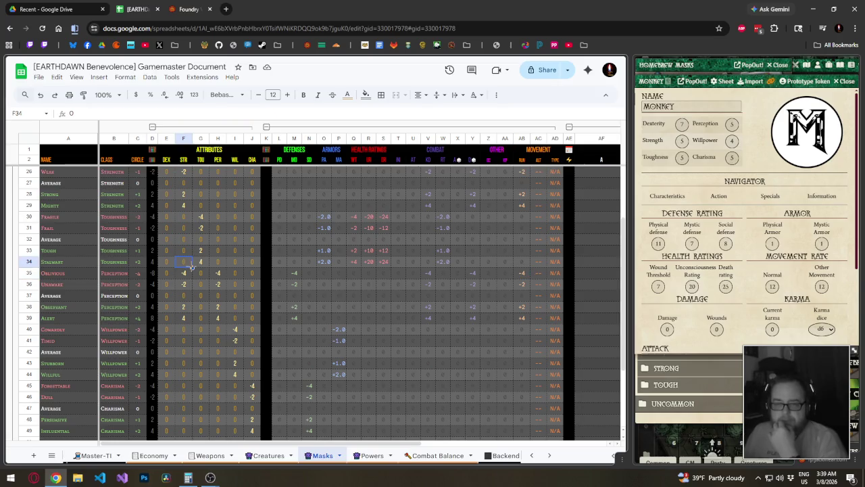
pyautogui.click(213, 319)
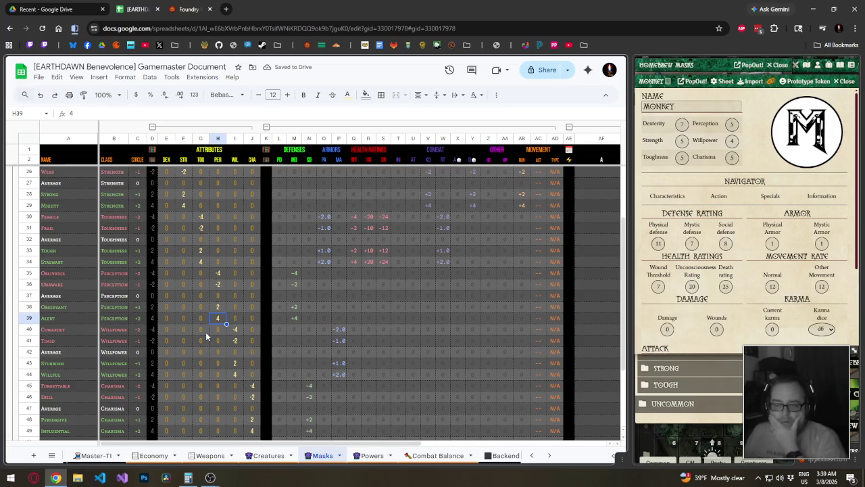
pyautogui.scroll(3, 206, 331)
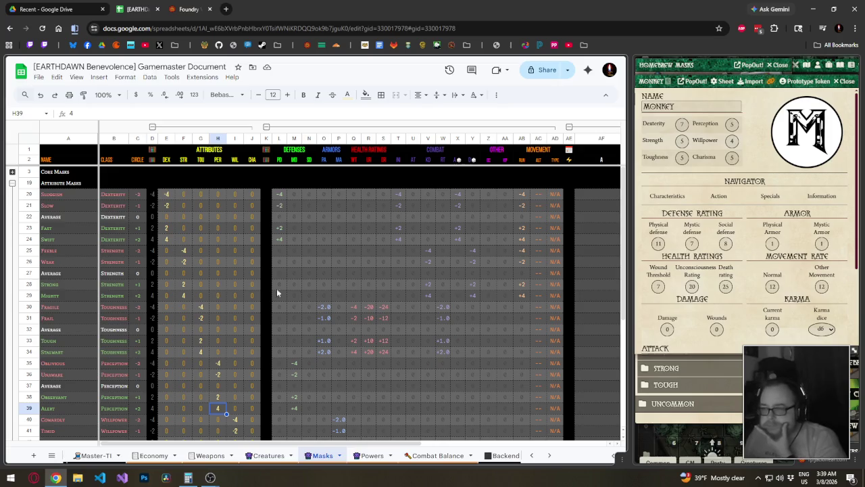
pyautogui.scroll(-2, 477, 324)
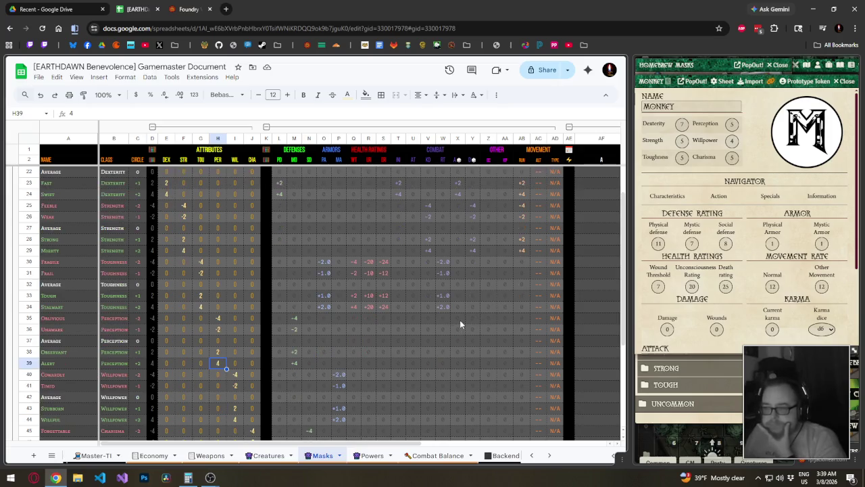
pyautogui.click(460, 320)
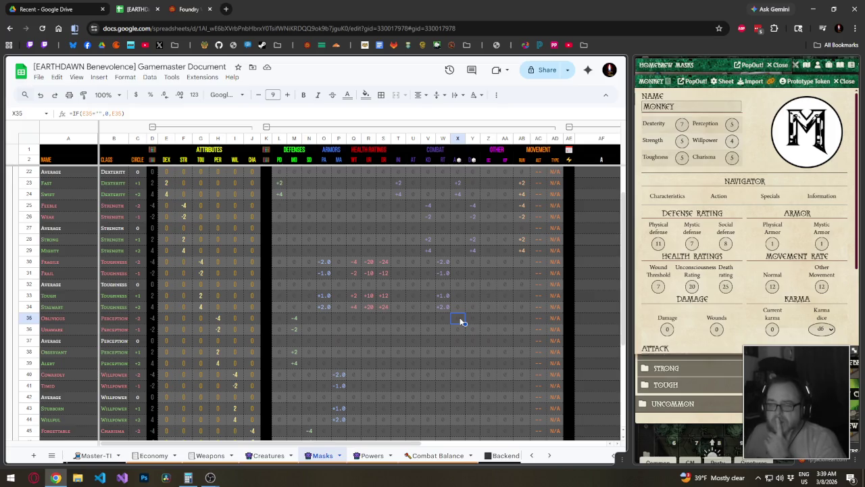
# - Insert two columns right of Y and merge the COMBAT header across T1:AA1
pyautogui.moveTo(473, 138); pyautogui.dragTo(460, 138)
pyautogui.rightClick(461, 138)
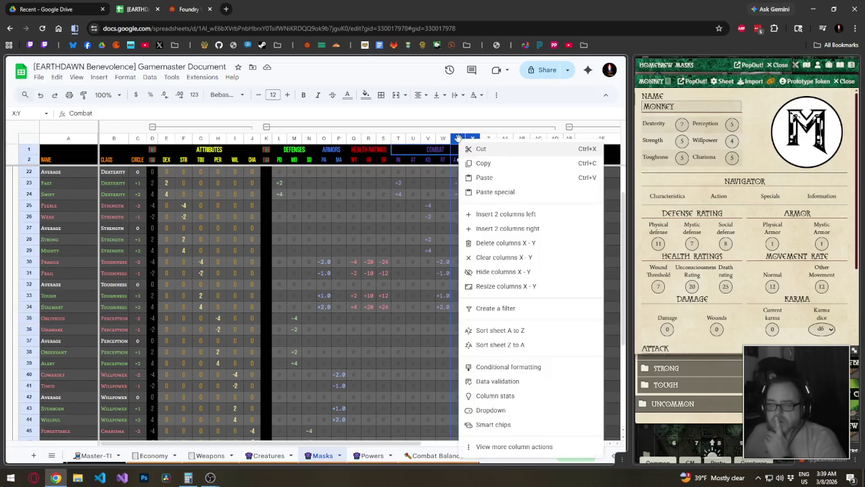
pyautogui.click(497, 226)
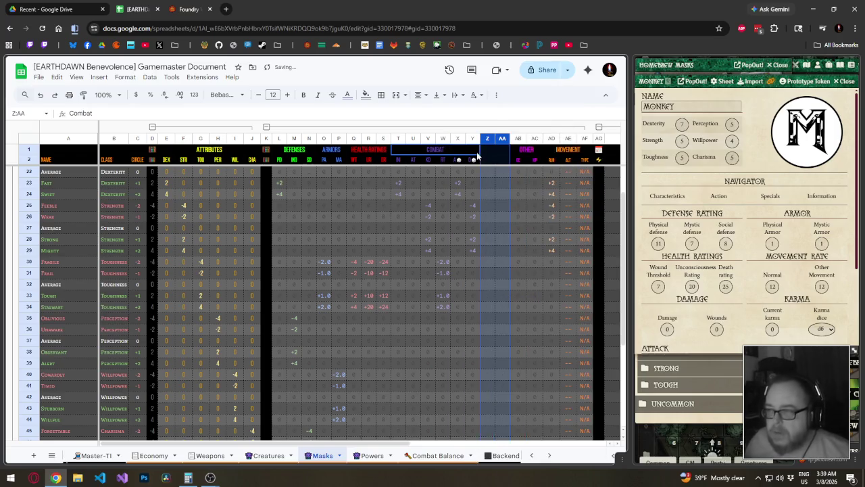
pyautogui.moveTo(473, 150); pyautogui.dragTo(496, 156)
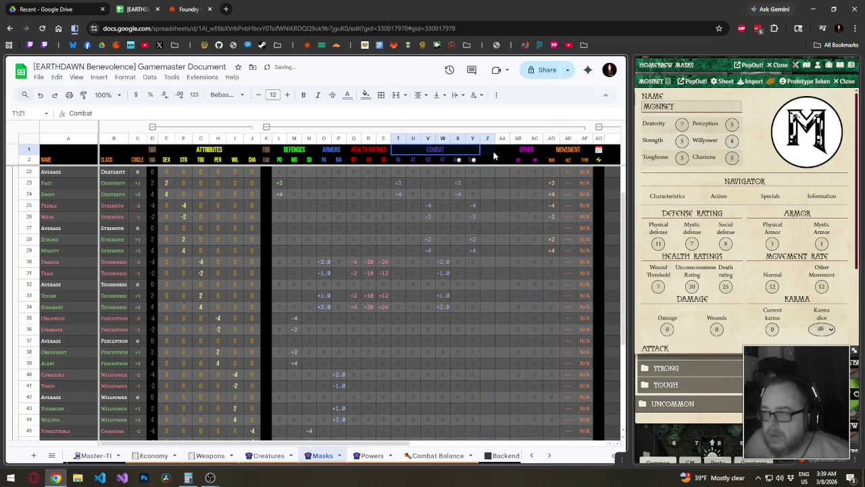
pyautogui.click(395, 94)
# - Copy the X2:Y2 icon headings into Z2:AA2
pyautogui.click(458, 160)
pyautogui.moveTo(458, 160); pyautogui.dragTo(473, 160)
pyautogui.hotkey('ctrl', 'c')
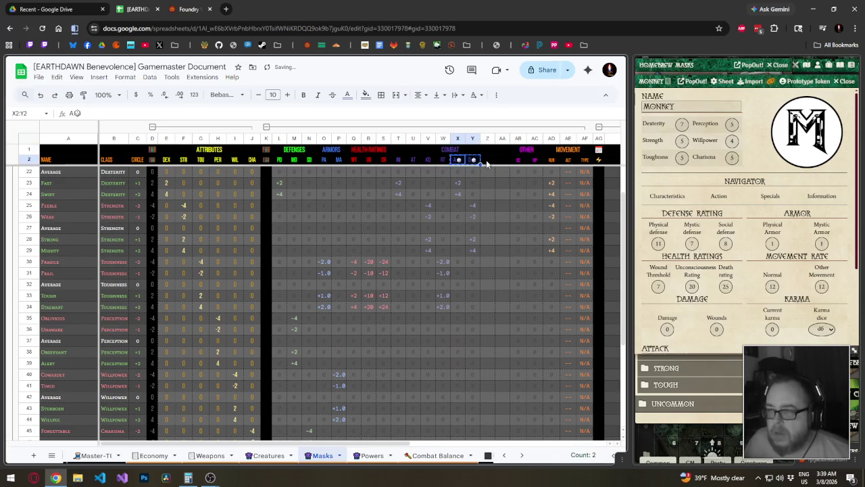
pyautogui.click(488, 160)
pyautogui.hotkey('ctrl', 'v')
pyautogui.click(488, 160)
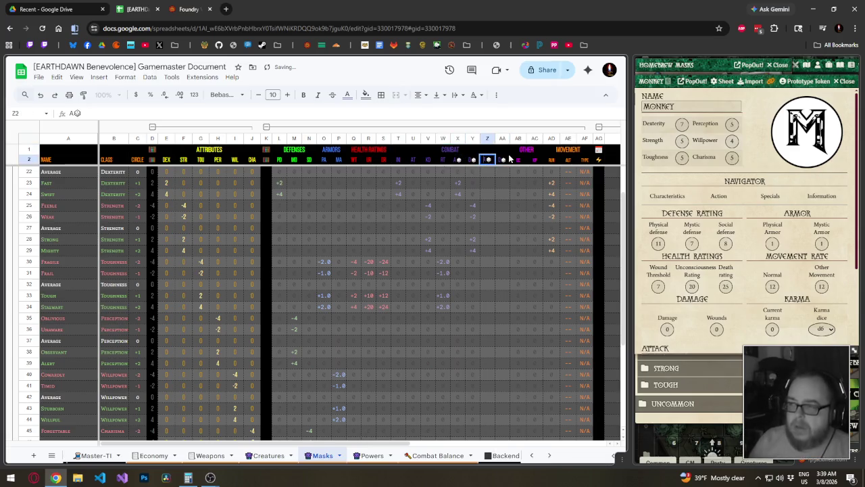
pyautogui.scroll(2, 509, 158)
pyautogui.click(509, 159)
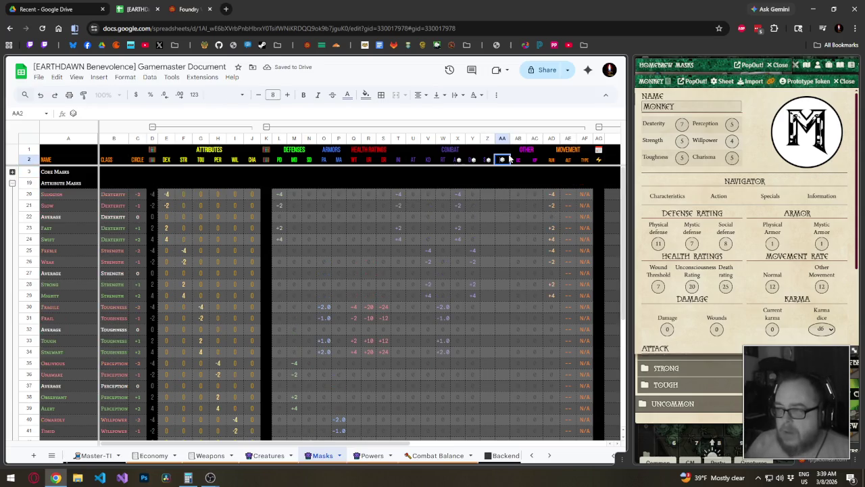
# - Label heading AA2 with W and clear the old icon from X2
pyautogui.doubleClick(510, 159)
pyautogui.write('W')
pyautogui.press('Left')
pyautogui.press('Left')
pyautogui.press('Left')
pyautogui.press('Return')
pyautogui.press('BackSpace')
# - Try the axe and crossed-swords emoji in X2, removing the swords
pyautogui.press('super+period')
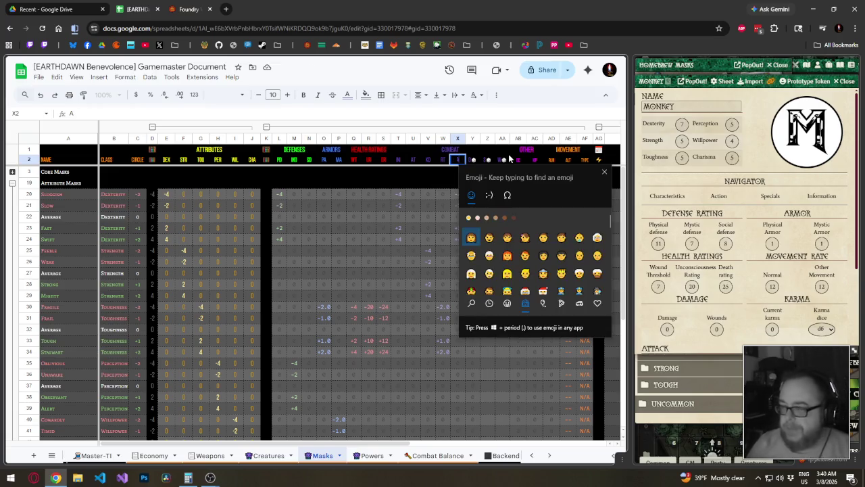
pyautogui.write('at')
pyautogui.press('BackSpace')
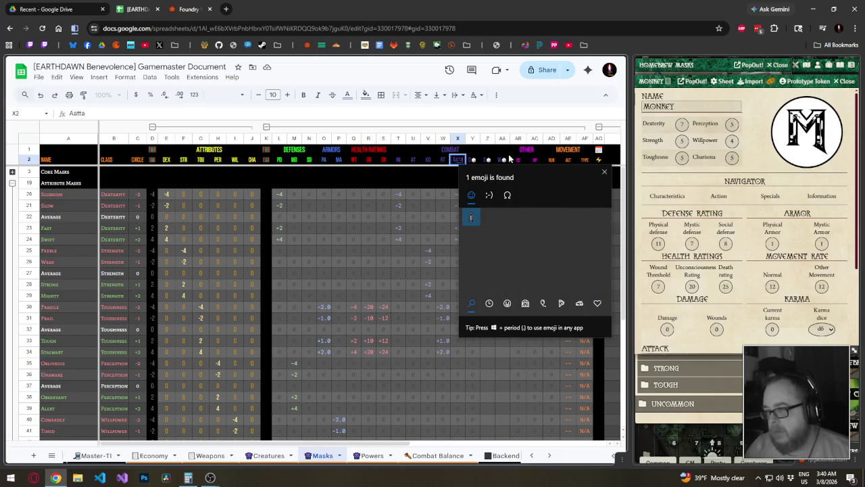
pyautogui.press('BackSpace')
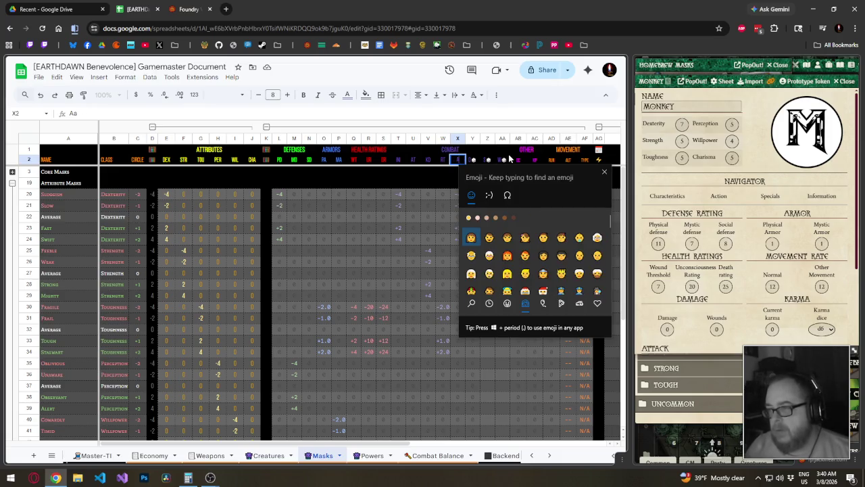
pyautogui.write('ax')
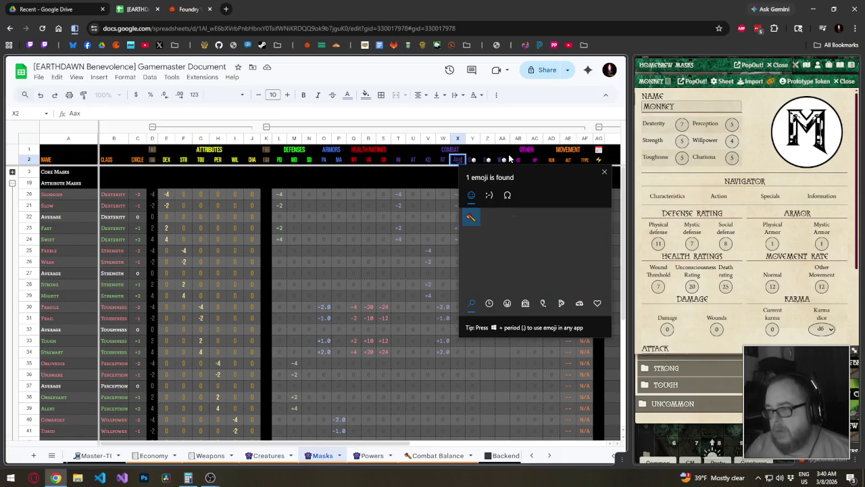
pyautogui.press('Return')
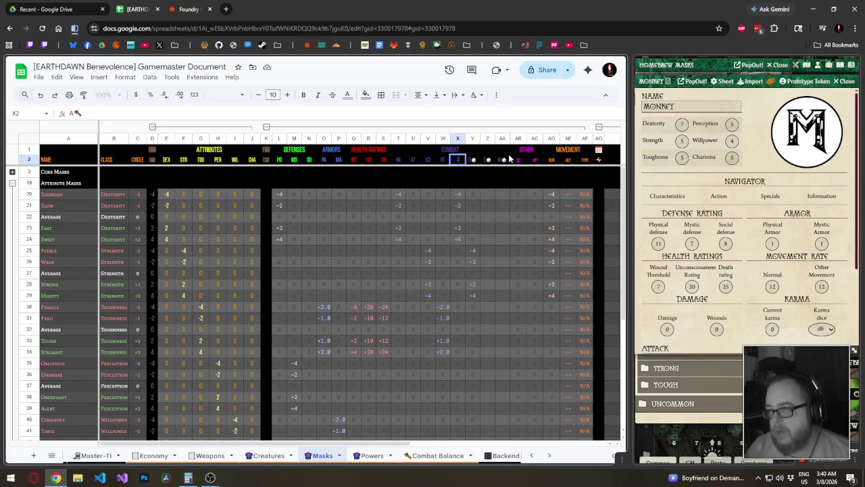
pyautogui.press('super+period')
pyautogui.write('sword')
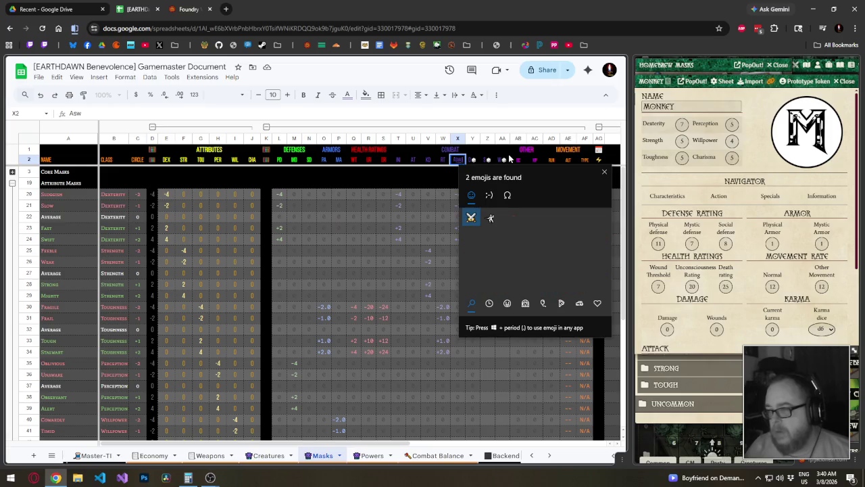
pyautogui.press('Return')
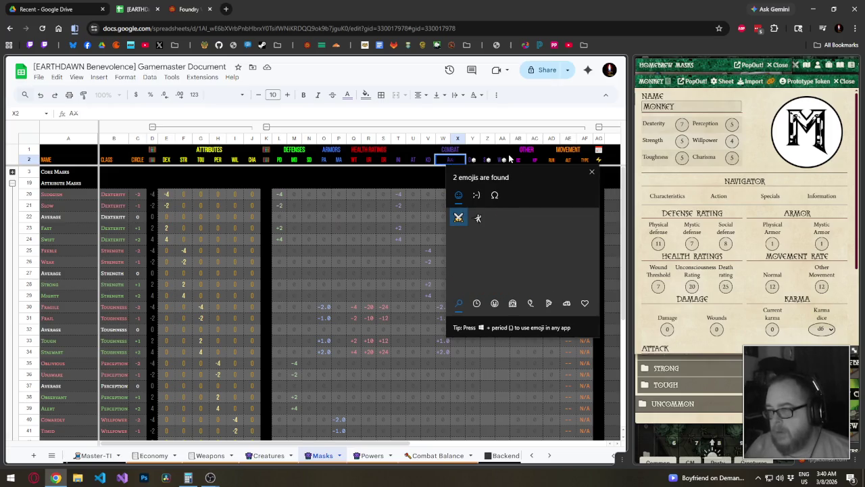
pyautogui.press('BackSpace')
# - Search the emoji panel and insert the dagger emoji into X2
pyautogui.press('super+period')
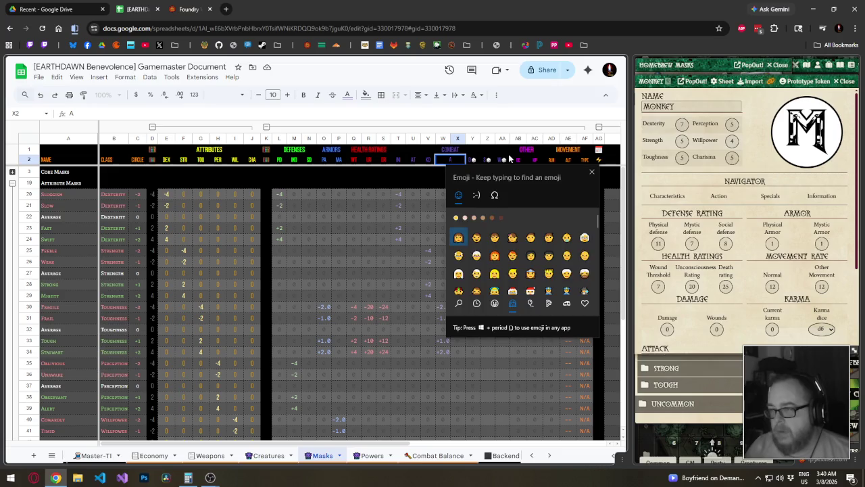
pyautogui.write('sword')
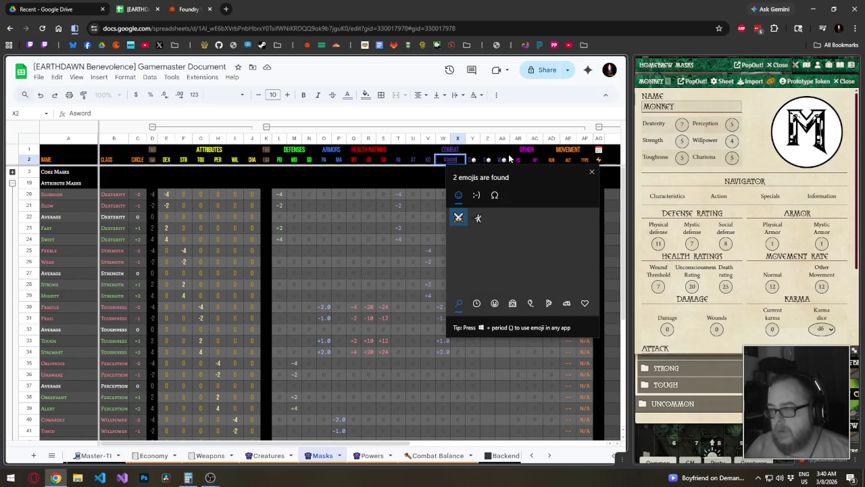
pyautogui.press('BackSpace')
pyautogui.press('BackSpace')
pyautogui.press('BackSpace')
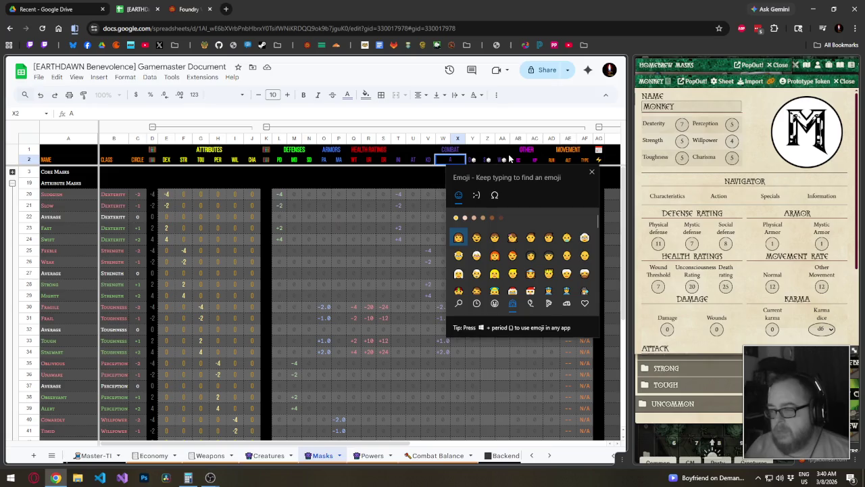
pyautogui.write('ham')
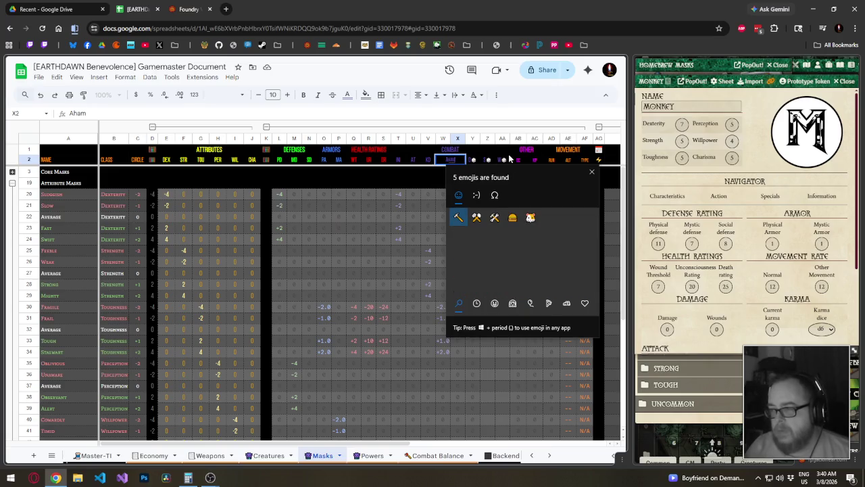
pyautogui.press('BackSpace')
pyautogui.press('BackSpace')
pyautogui.press('BackSpace')
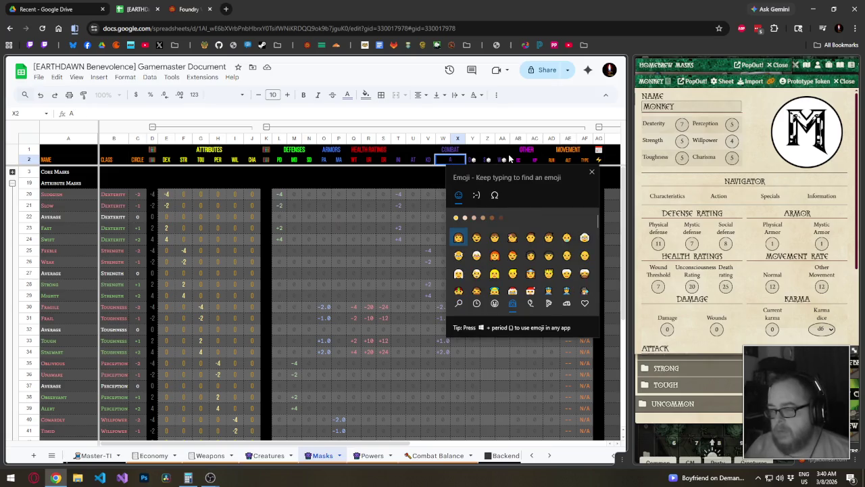
pyautogui.write('ax')
pyautogui.press('BackSpace')
pyautogui.press('BackSpace')
pyautogui.write('wea')
pyautogui.press('Right')
pyautogui.press('Right')
pyautogui.press('Return')
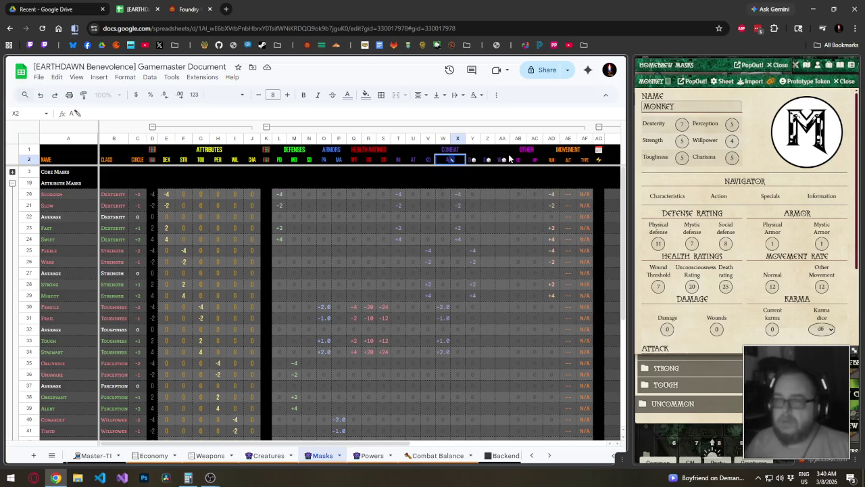
pyautogui.press('Tab')
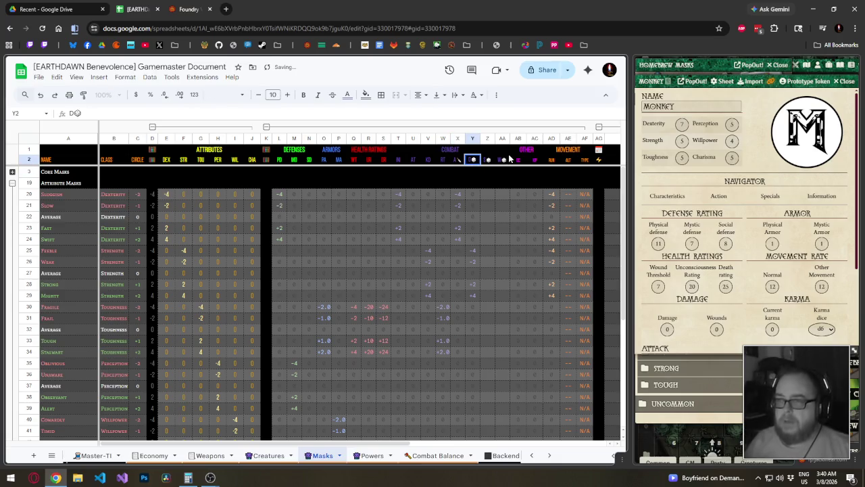
pyautogui.press('super+period')
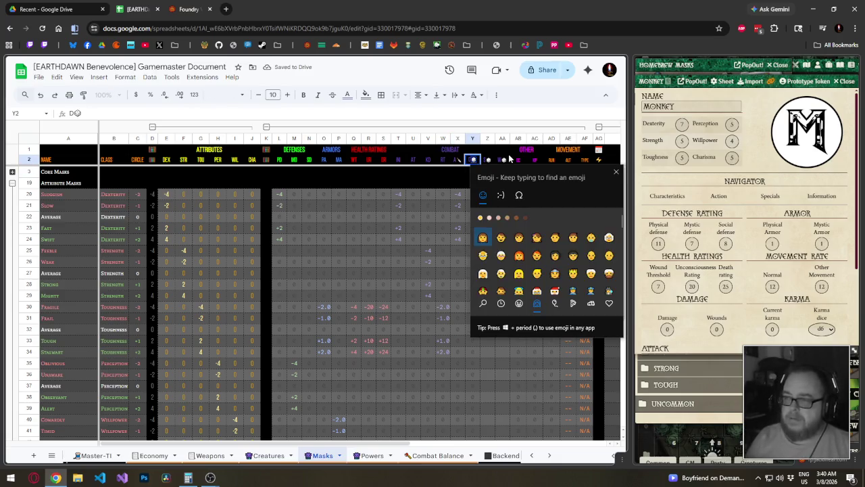
pyautogui.write('dagger')
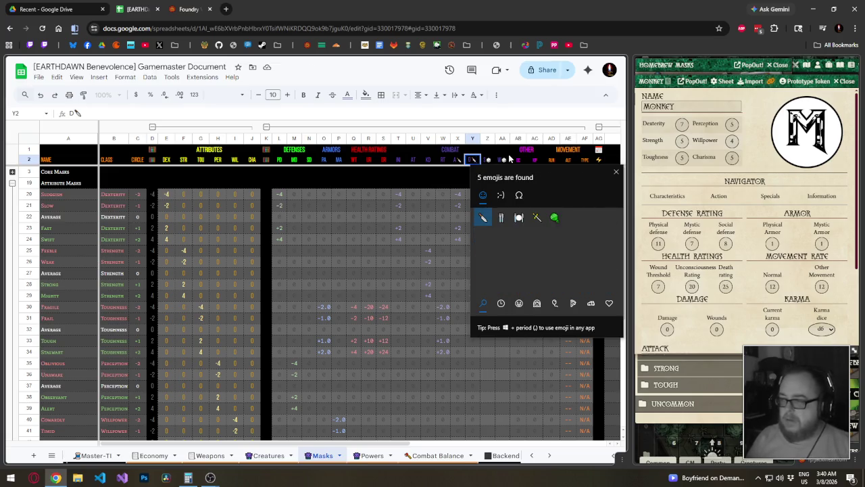
pyautogui.press('Return')
pyautogui.press('Return')
pyautogui.press('Up')
pyautogui.press('Right')
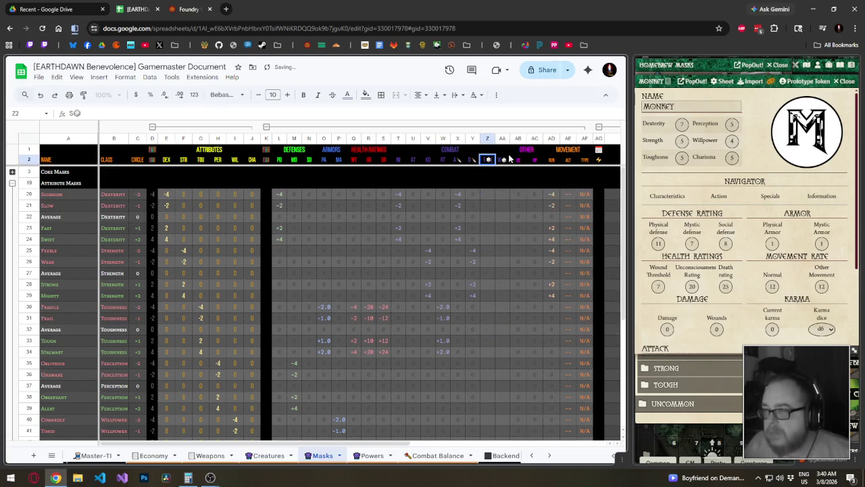
pyautogui.write('S')
pyautogui.press('super+period')
pyautogui.write('star')
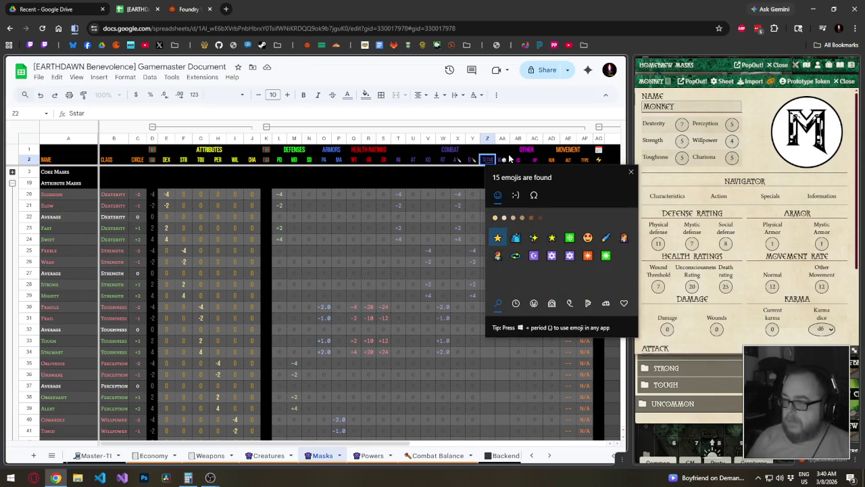
pyautogui.press('BackSpace')
pyautogui.press('BackSpace')
pyautogui.press('BackSpace')
pyautogui.write('wand')
pyautogui.press('BackSpace')
pyautogui.press('BackSpace')
pyautogui.press('BackSpace')
pyautogui.press('BackSpace')
pyautogui.write('star')
pyautogui.press('Right')
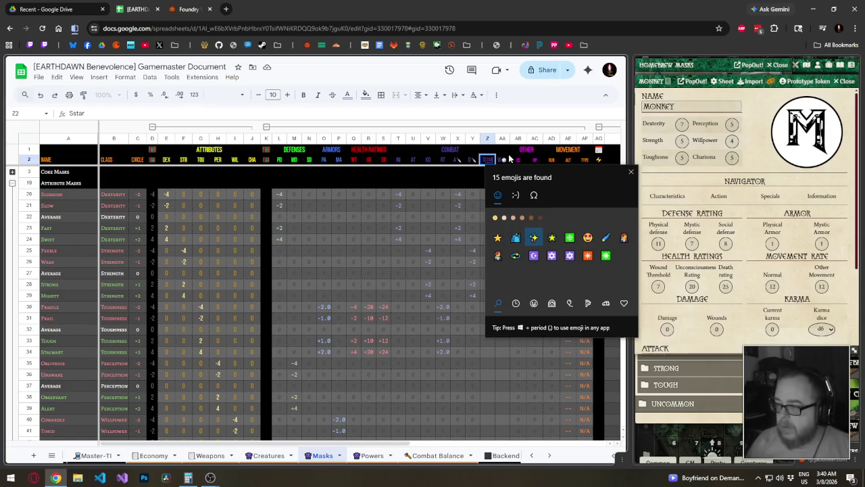
pyautogui.press('Return')
pyautogui.press('Escape')
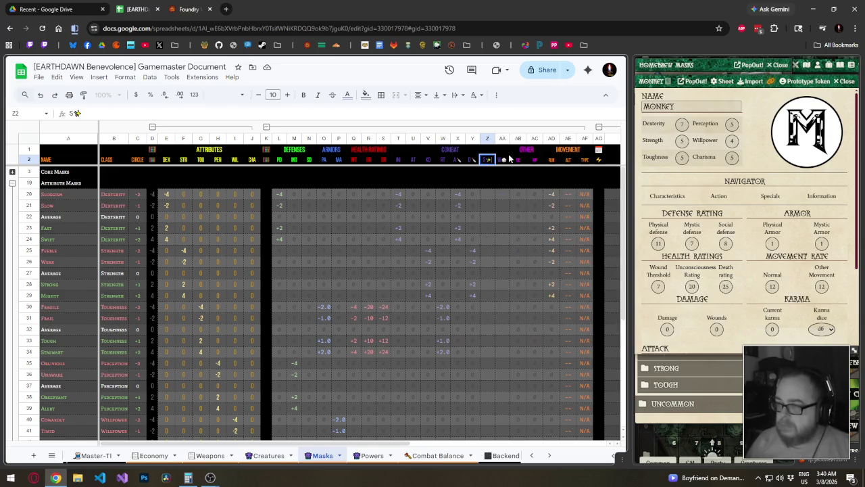
pyautogui.press('Tab')
pyautogui.press('super+period')
pyautogui.write('star')
pyautogui.press('Return')
pyautogui.press('Escape')
pyautogui.press('Return')
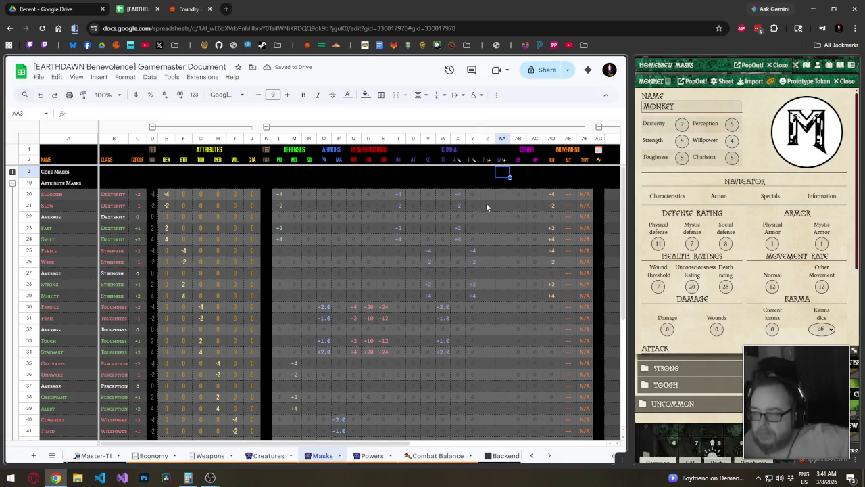
# - Check existing Combat formulas and rewrite AA20 as =IF(I20="",0,I20)
pyautogui.click(458, 194)
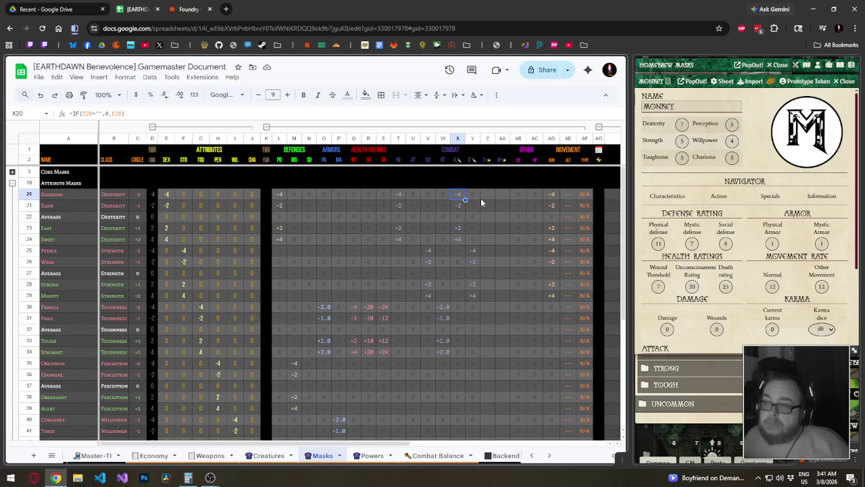
pyautogui.click(296, 194)
pyautogui.click(488, 196)
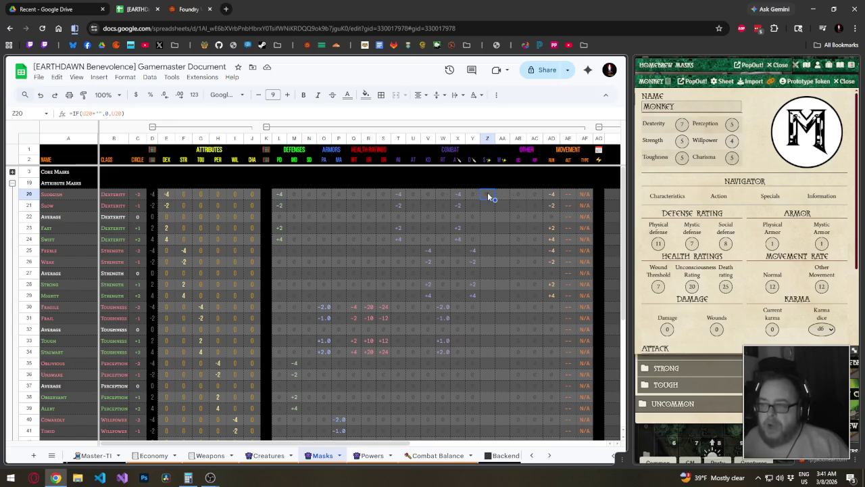
pyautogui.click(503, 196)
pyautogui.click(488, 193)
pyautogui.doubleClick(503, 193)
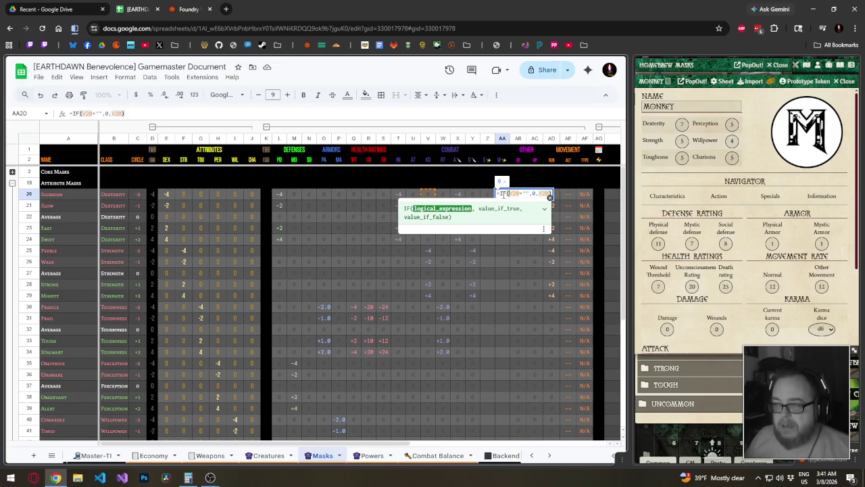
pyautogui.write('I20')
pyautogui.press('Right')
pyautogui.press('Right')
pyautogui.press('Right')
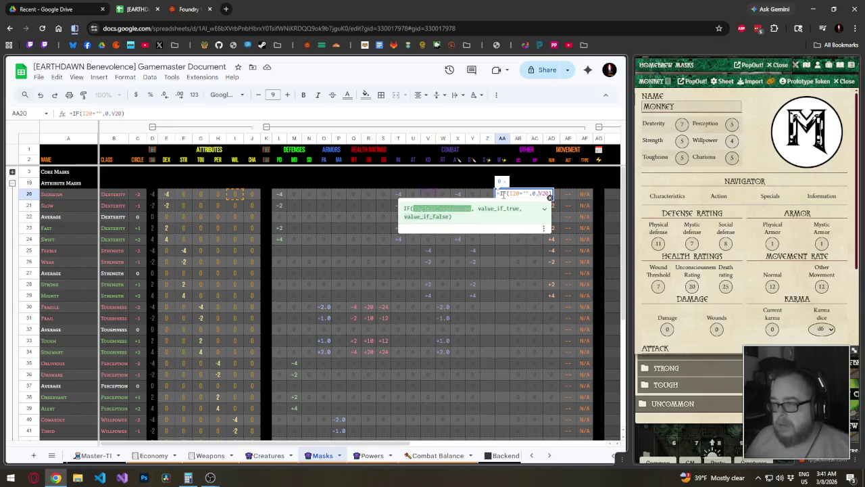
pyautogui.press('BackSpace')
pyautogui.press('BackSpace')
pyautogui.press('BackSpace')
pyautogui.write('I20')
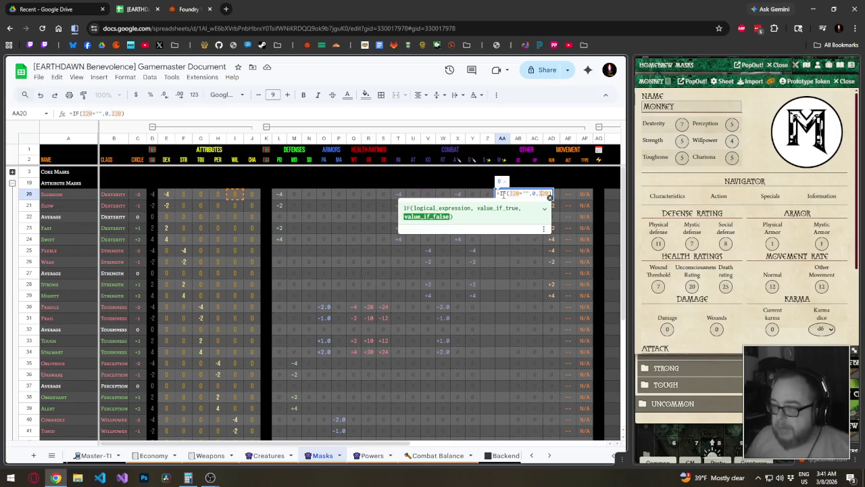
pyautogui.hotkey('shift', 'Tab')
# - Change the Z20 formula to =IF(H20="",0,H20)
pyautogui.press('F2')
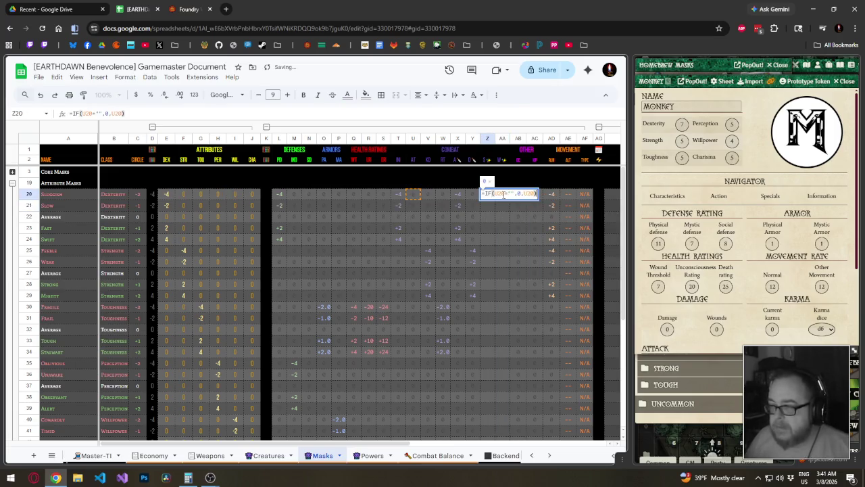
pyautogui.press('Left')
pyautogui.press('Left')
pyautogui.press('Left')
pyautogui.press('BackSpace')
pyautogui.write('H')
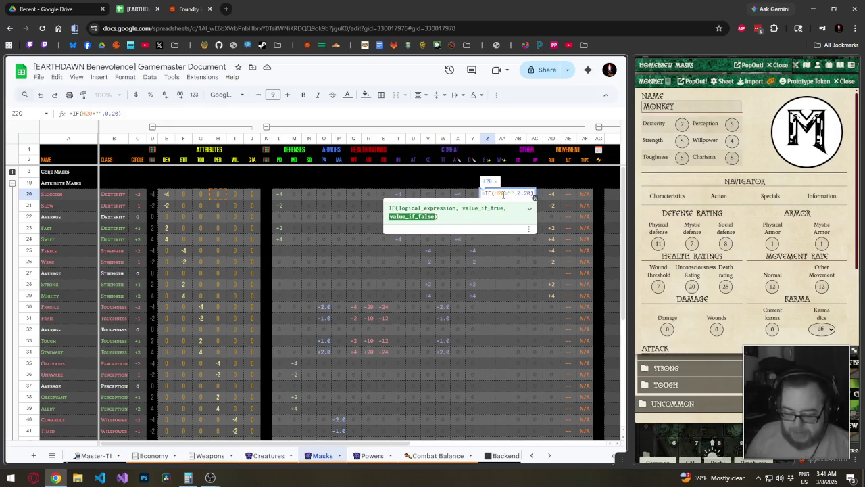
pyautogui.press('Return')
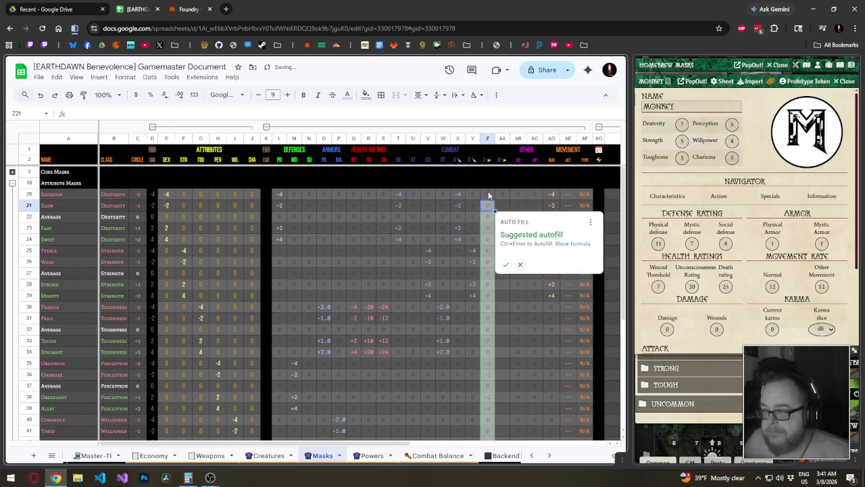
# - Fill the Z20:AA20 formulas down to row 51 and expand the Core Masks group
pyautogui.click(473, 195)
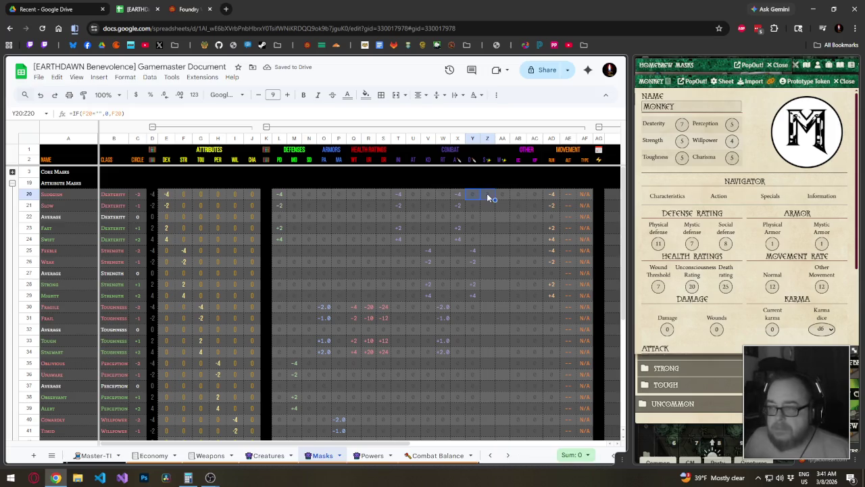
pyautogui.moveTo(474, 205); pyautogui.dragTo(485, 372)
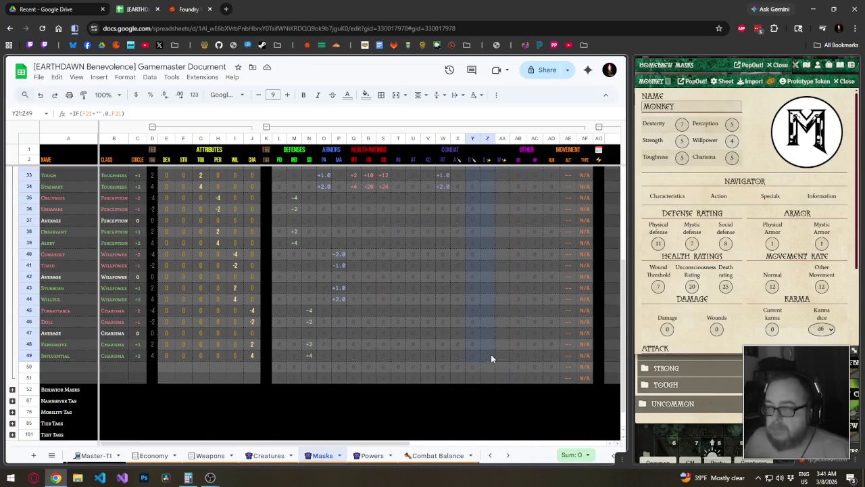
pyautogui.hotkey('ctrl', 'v')
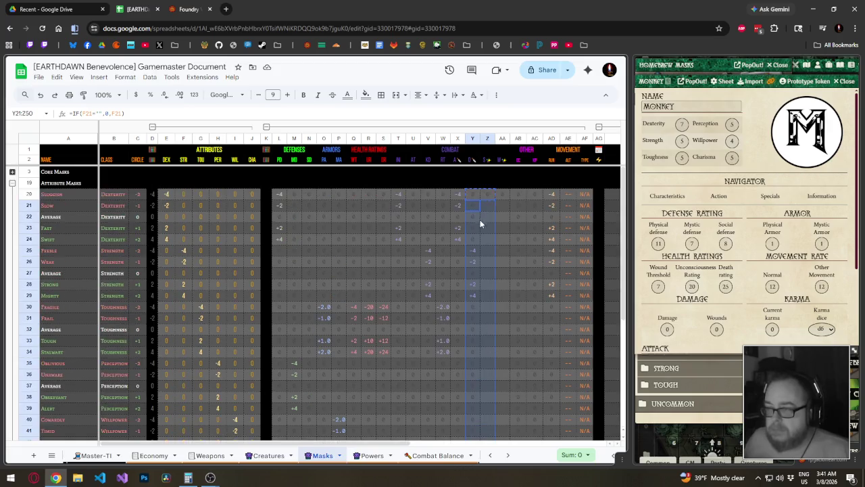
pyautogui.click(474, 194)
pyautogui.click(486, 195)
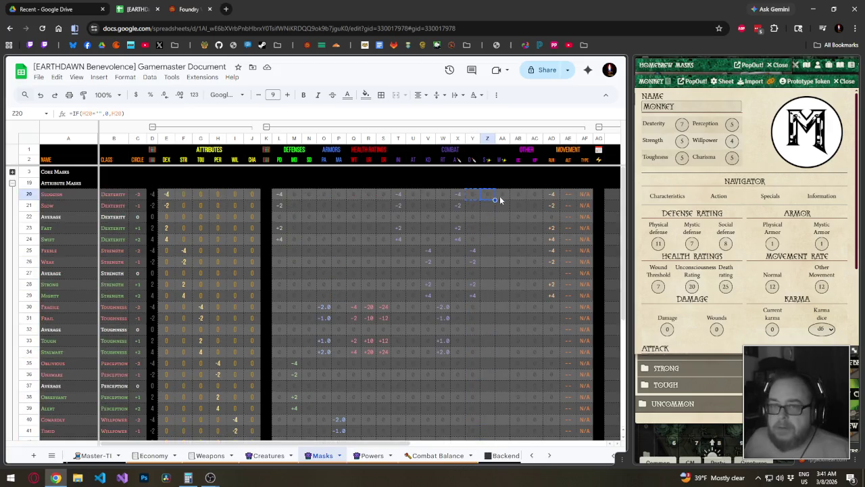
pyautogui.click(490, 198)
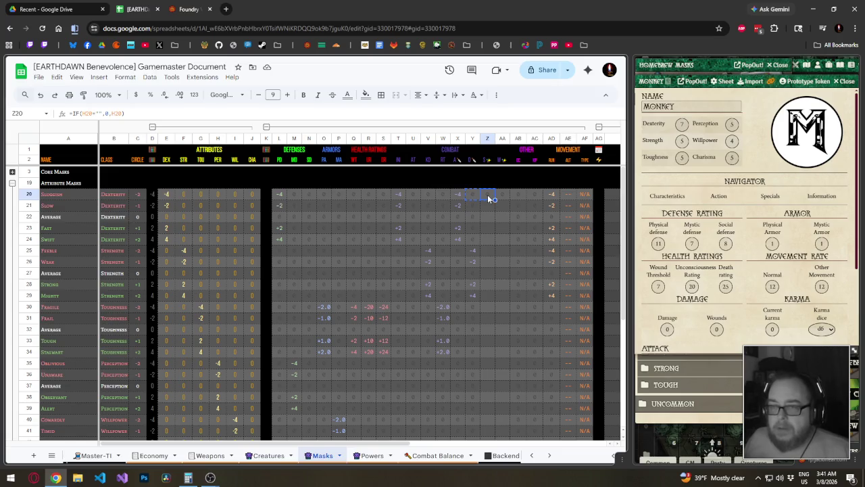
pyautogui.moveTo(490, 198); pyautogui.dragTo(498, 193)
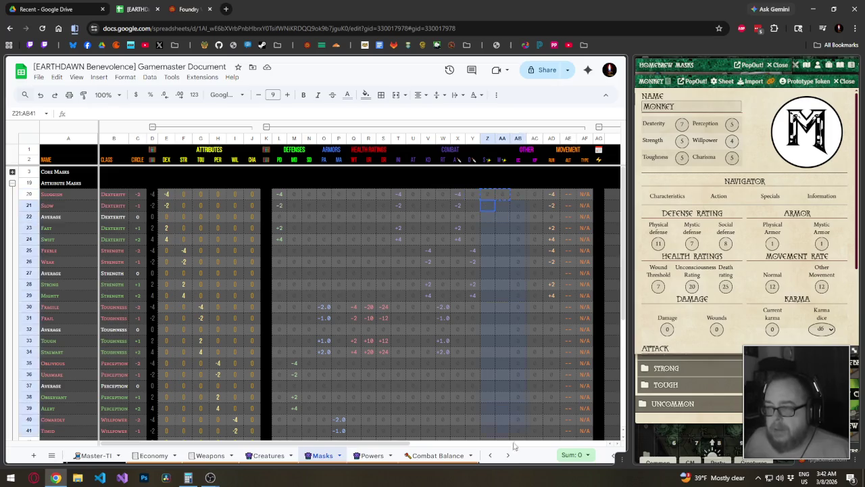
pyautogui.moveTo(487, 205); pyautogui.dragTo(500, 381)
pyautogui.hotkey('ctrl', 'v')
pyautogui.scroll(5, 478, 319)
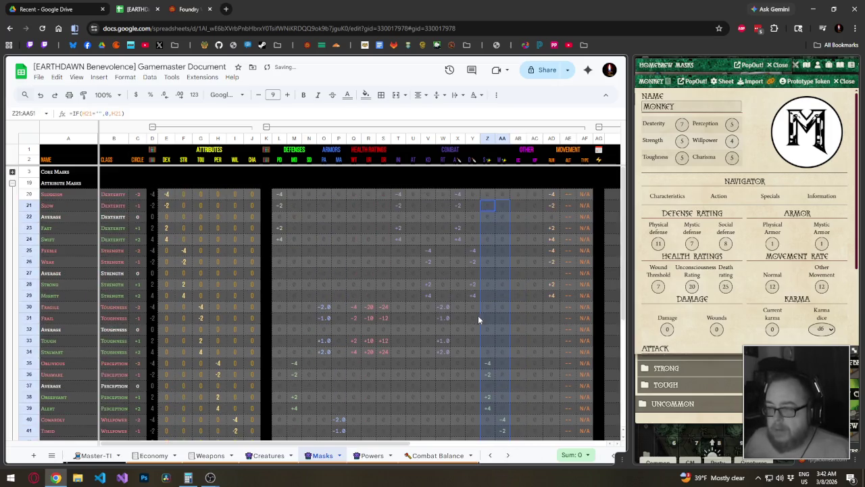
pyautogui.moveTo(489, 194); pyautogui.dragTo(499, 192)
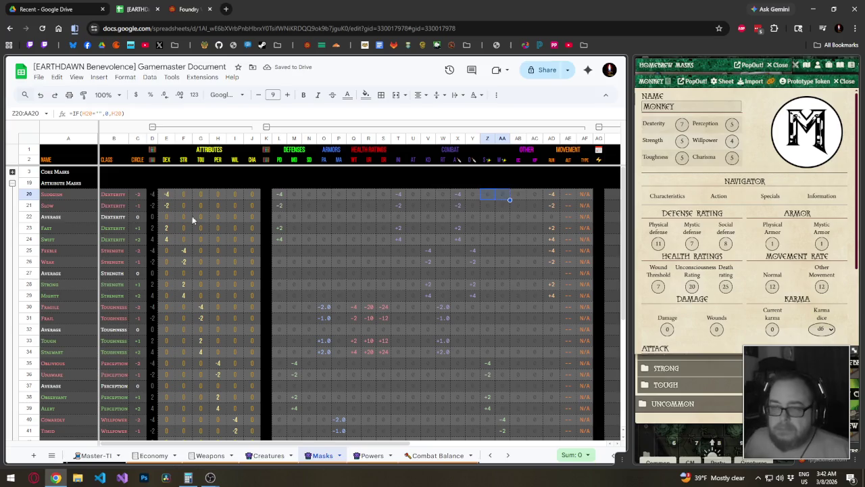
pyautogui.click(12, 172)
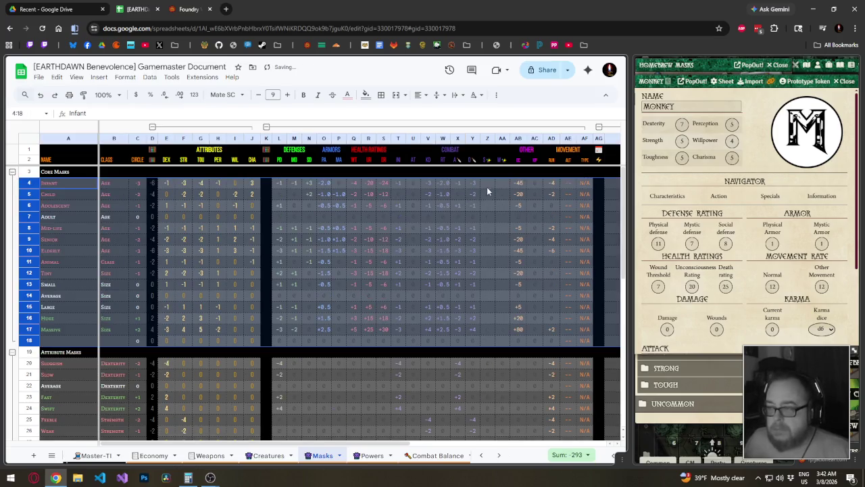
# - Paste the Z and AA formulas into the Core Masks rows 4–18
pyautogui.moveTo(487, 184); pyautogui.dragTo(503, 335)
pyautogui.hotkey('ctrl', 'v')
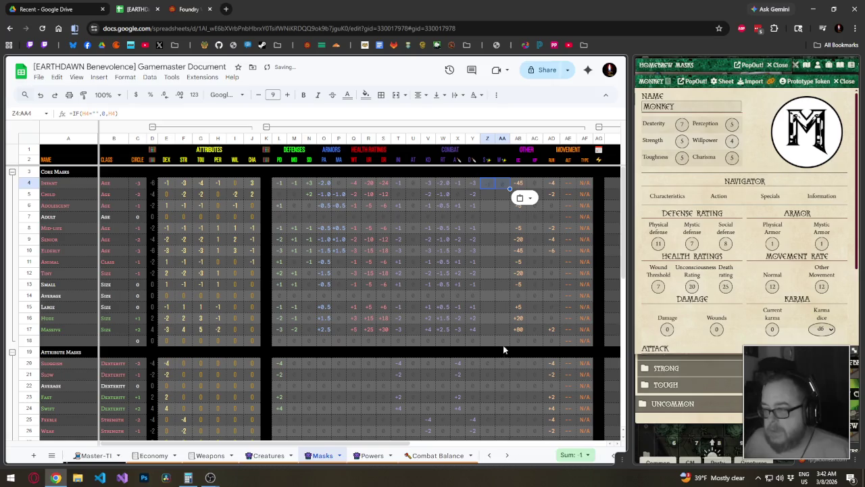
pyautogui.moveTo(487, 194); pyautogui.dragTo(499, 340)
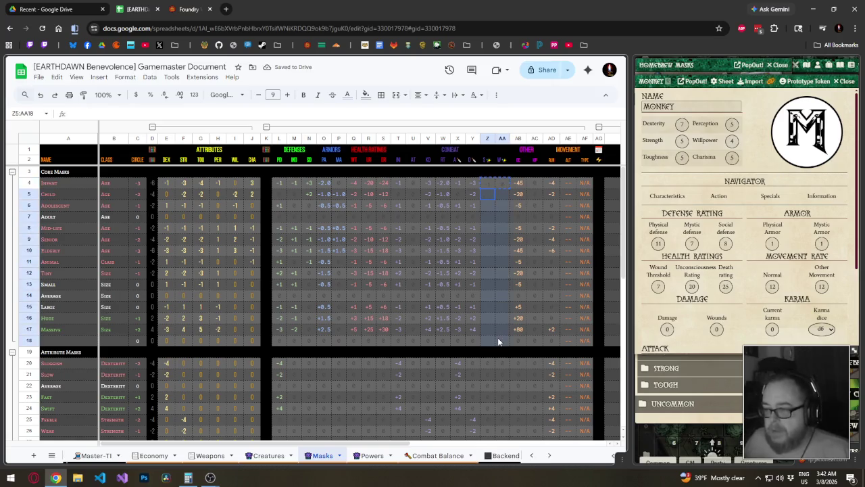
pyautogui.hotkey('ctrl', 'v')
pyautogui.click(488, 341)
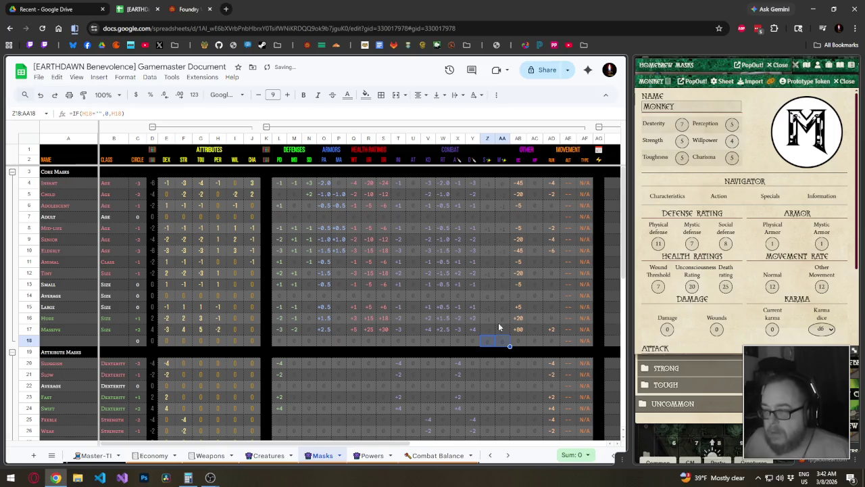
# - Paint Y4's format onto Z4:AA18 and Z20:AA51, then collapse the Attribute Masks group
pyautogui.click(473, 187)
pyautogui.click(83, 95)
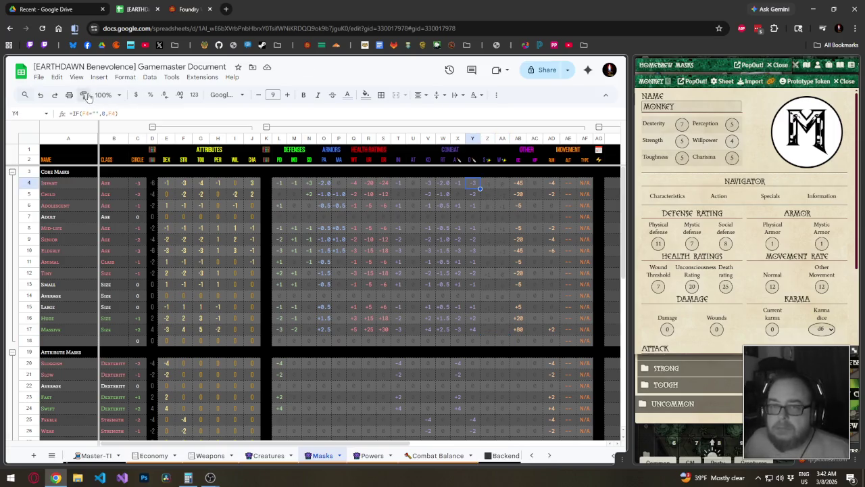
pyautogui.moveTo(480, 187); pyautogui.dragTo(501, 344)
pyautogui.moveTo(492, 185)
pyautogui.mouseDown()
pyautogui.moveTo(492, 286)
pyautogui.moveTo(501, 188)
pyautogui.mouseUp()
pyautogui.moveTo(486, 368)
pyautogui.mouseDown()
pyautogui.moveTo(499, 393)
pyautogui.moveTo(506, 368)
pyautogui.moveTo(504, 382)
pyautogui.mouseUp()
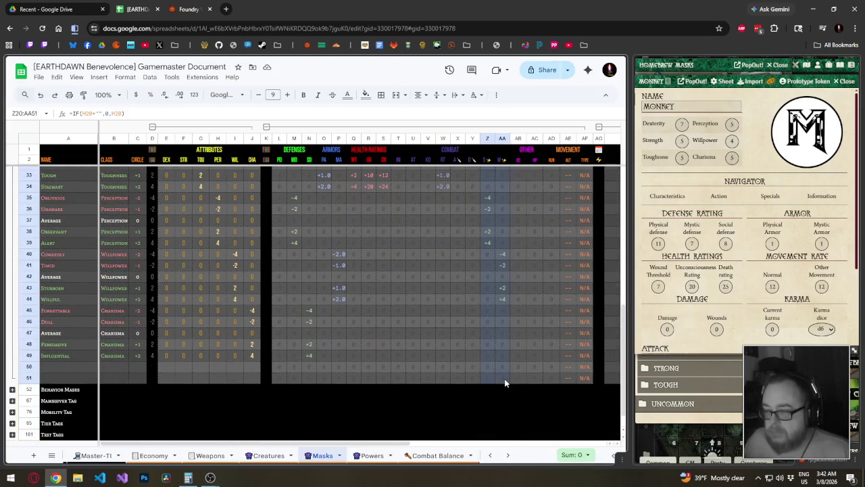
pyautogui.scroll(2, 494, 356)
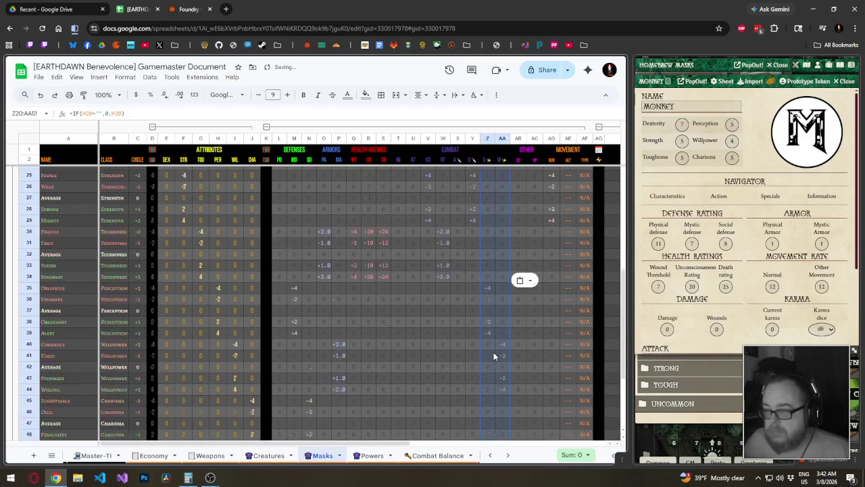
pyautogui.scroll(5, 464, 273)
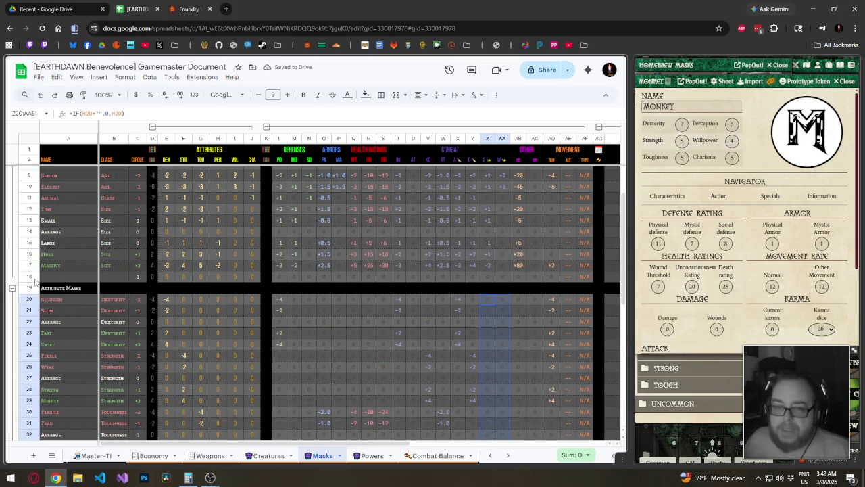
pyautogui.moveTo(486, 299); pyautogui.dragTo(501, 300)
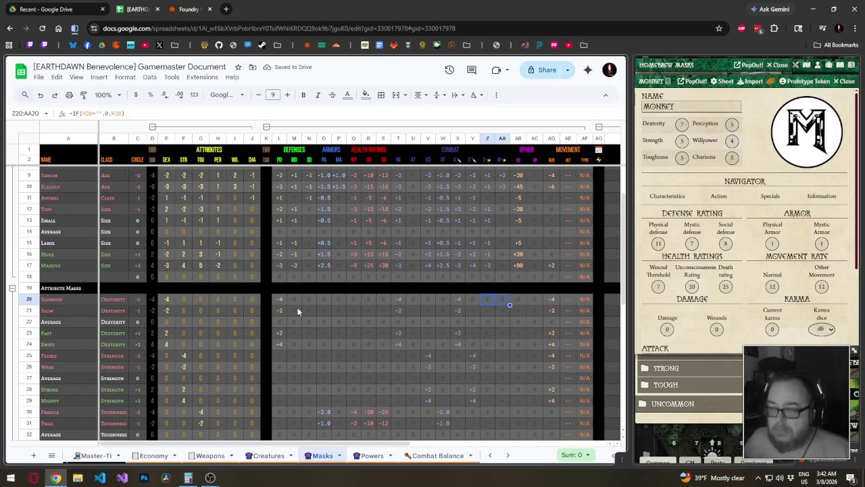
pyautogui.click(12, 288)
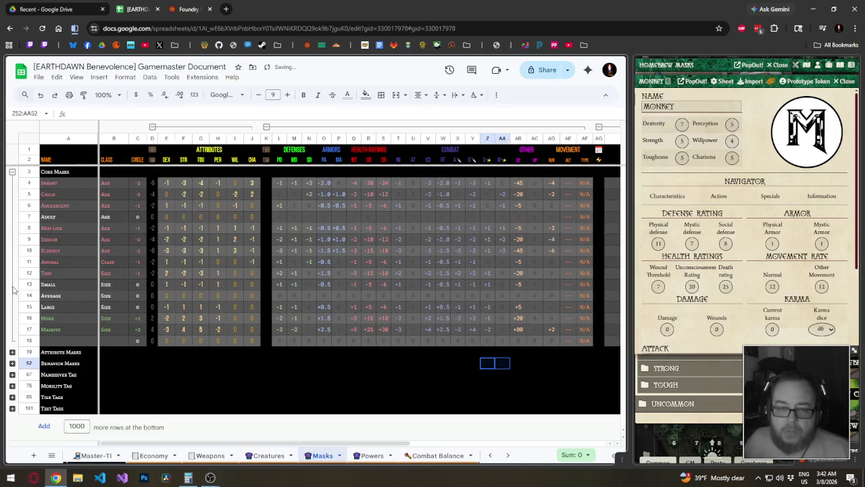
pyautogui.click(13, 408)
pyautogui.click(12, 374)
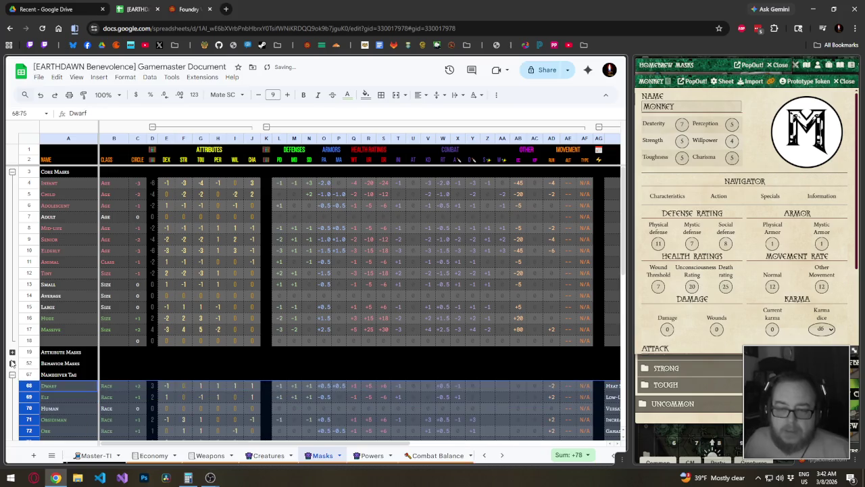
pyautogui.click(12, 351)
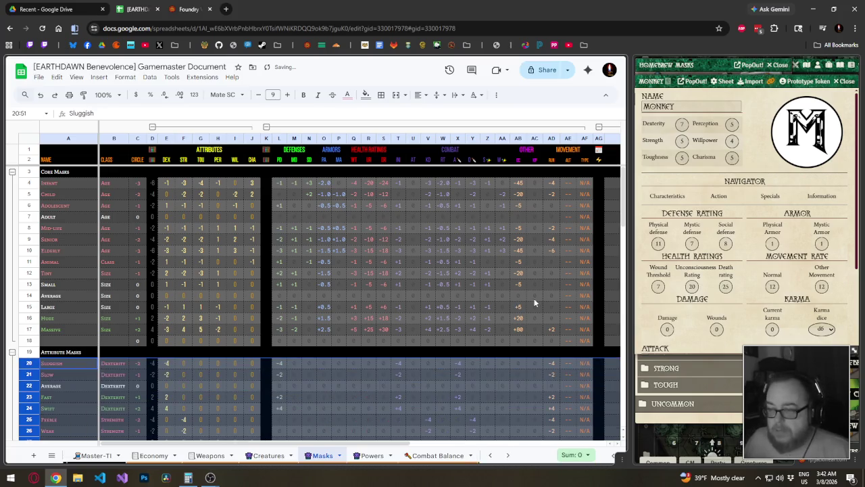
pyautogui.scroll(-2, 522, 341)
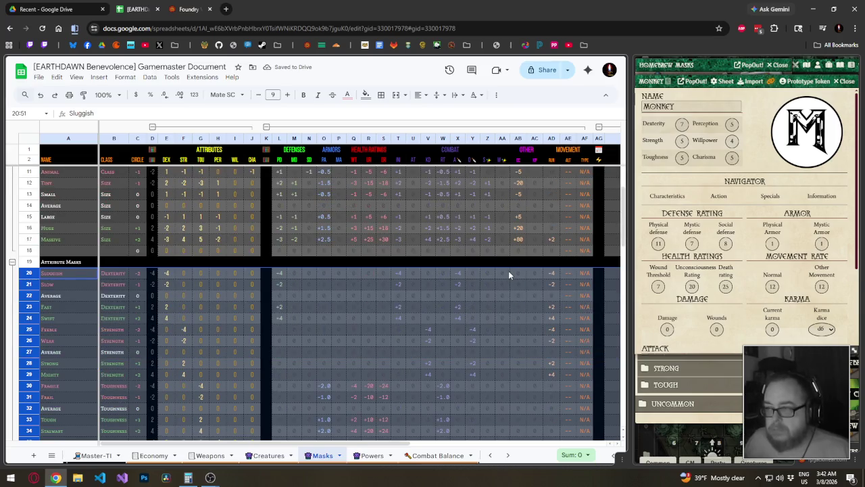
pyautogui.click(492, 239)
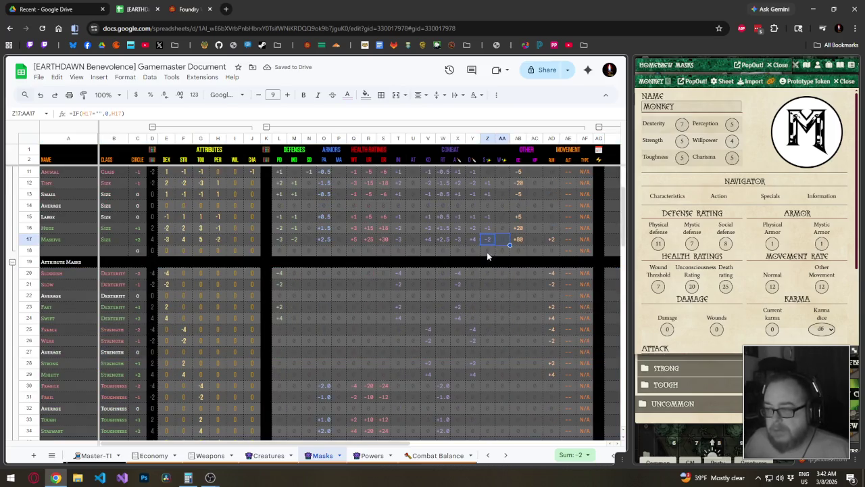
pyautogui.scroll(-10, 511, 405)
pyautogui.scroll(-3, 512, 405)
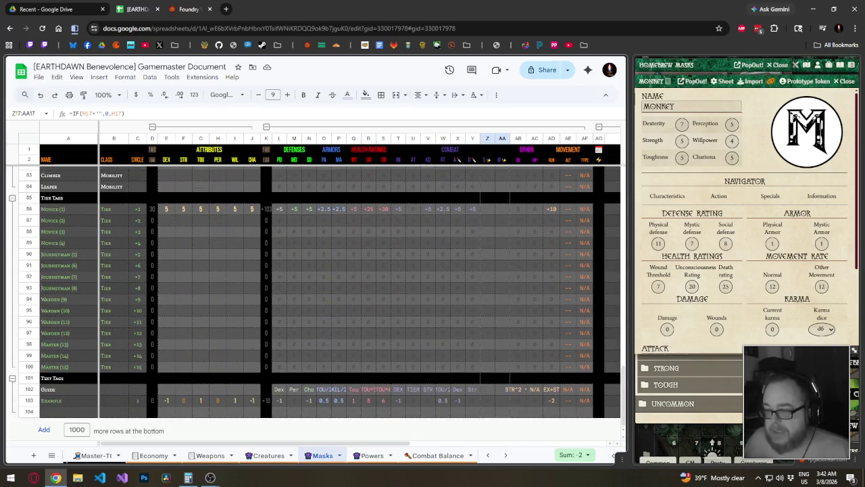
pyautogui.keyDown('shift'); pyautogui.click(499, 367); pyautogui.keyUp('shift')
pyautogui.moveTo(275, 392); pyautogui.dragTo(580, 393)
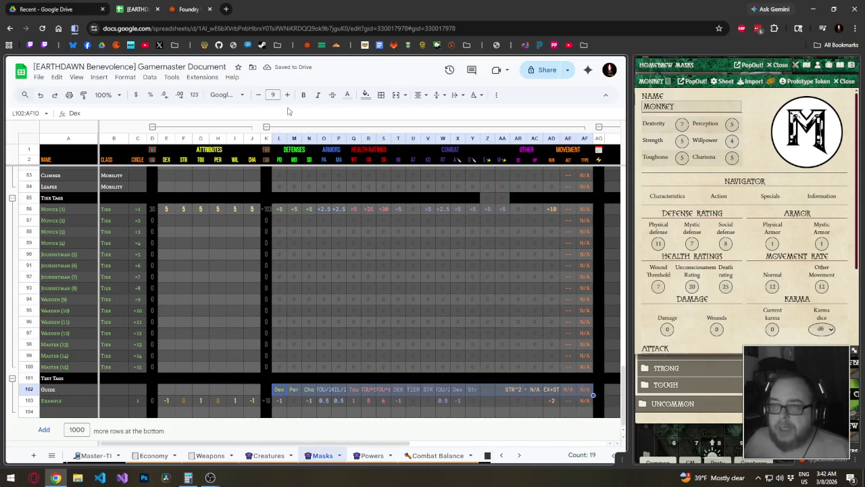
# - Set the Guide row L102:AF102 to Bebas Neue and copy the black header cells Z101:AA101
pyautogui.click(225, 95)
pyautogui.click(237, 215)
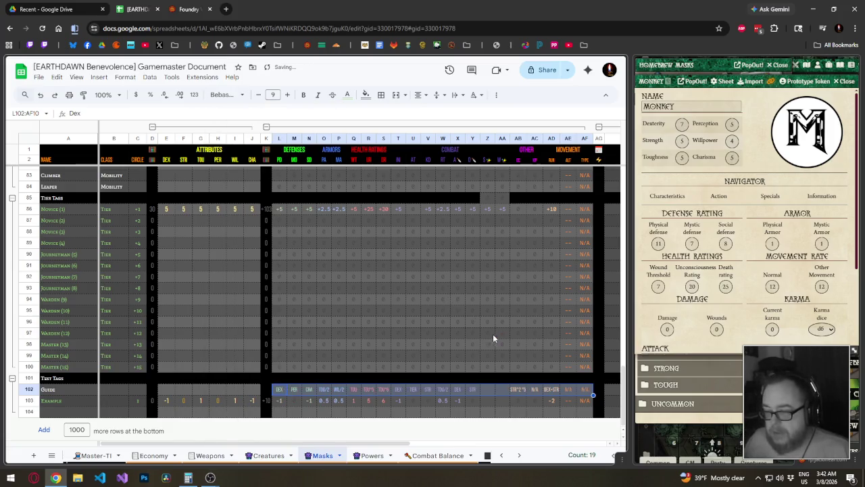
pyautogui.moveTo(482, 376); pyautogui.dragTo(504, 381)
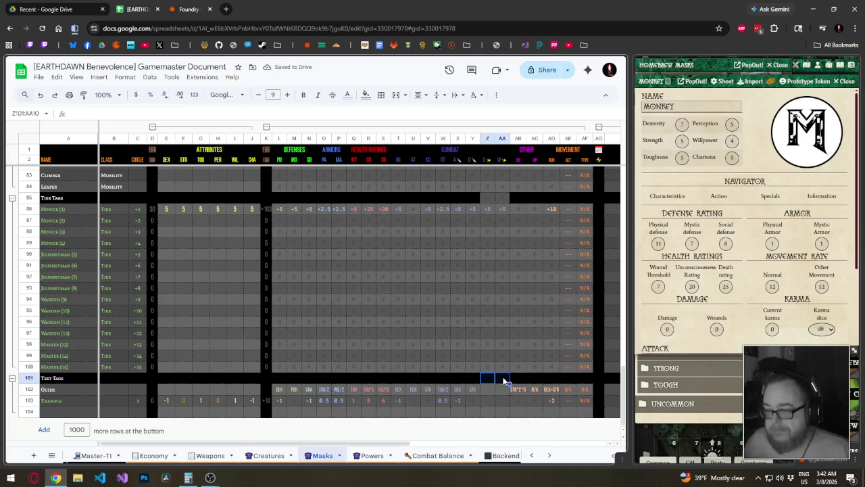
# - Paste the black Z:AA header fill into section header rows 85, 76, 67, 52 and 19
pyautogui.click(491, 199)
pyautogui.hotkey('ctrl', 'v')
pyautogui.scroll(4, 493, 207)
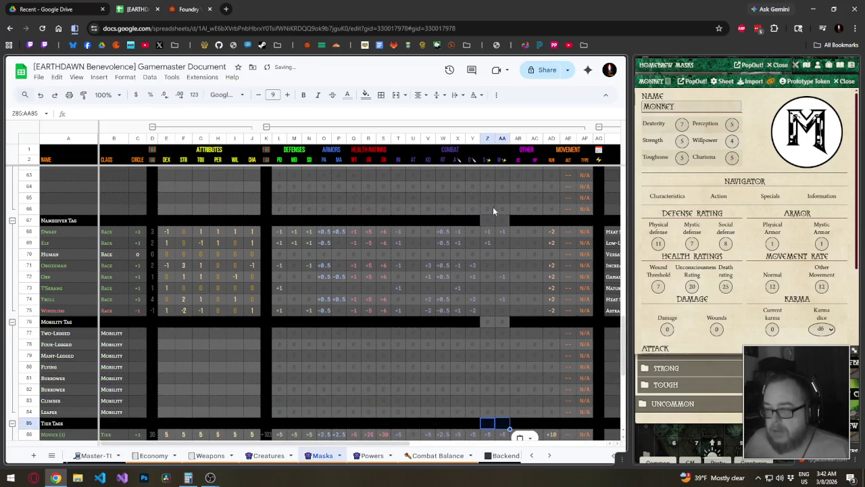
pyautogui.click(487, 322)
pyautogui.hotkey('ctrl', 'v')
pyautogui.click(493, 220)
pyautogui.hotkey('ctrl', 'v')
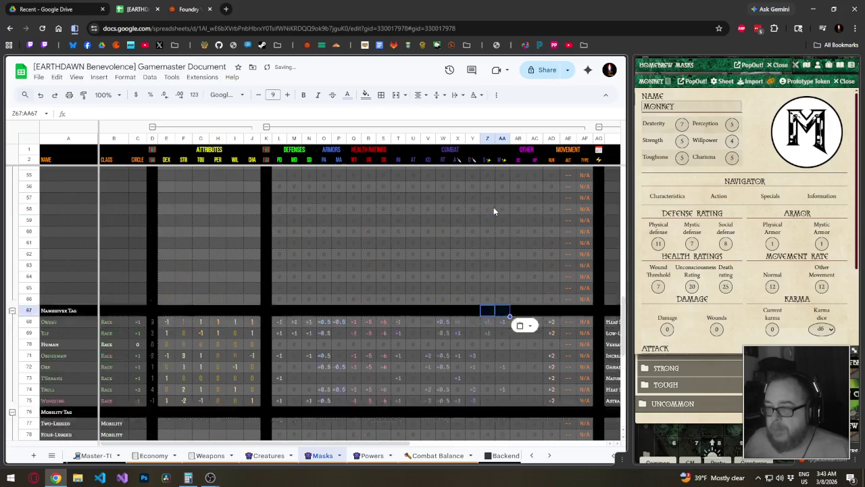
pyautogui.scroll(4, 486, 206)
pyautogui.click(483, 187)
pyautogui.hotkey('ctrl', 'v')
pyautogui.scroll(10, 486, 194)
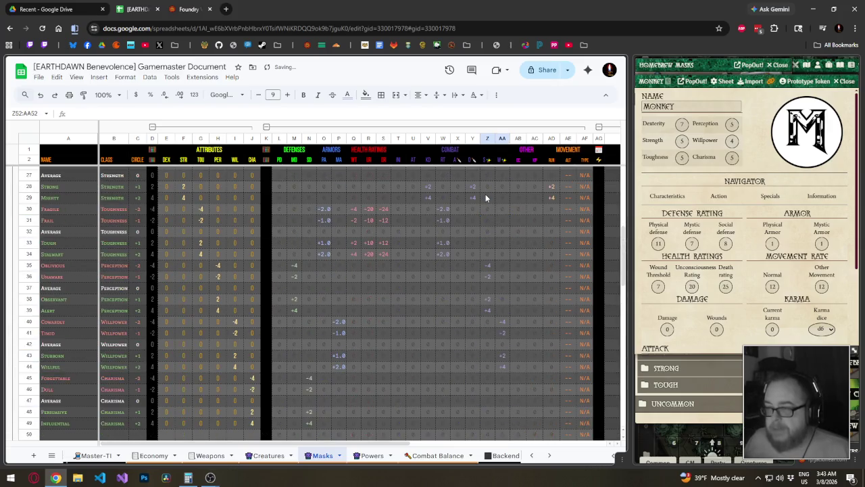
pyautogui.click(491, 306)
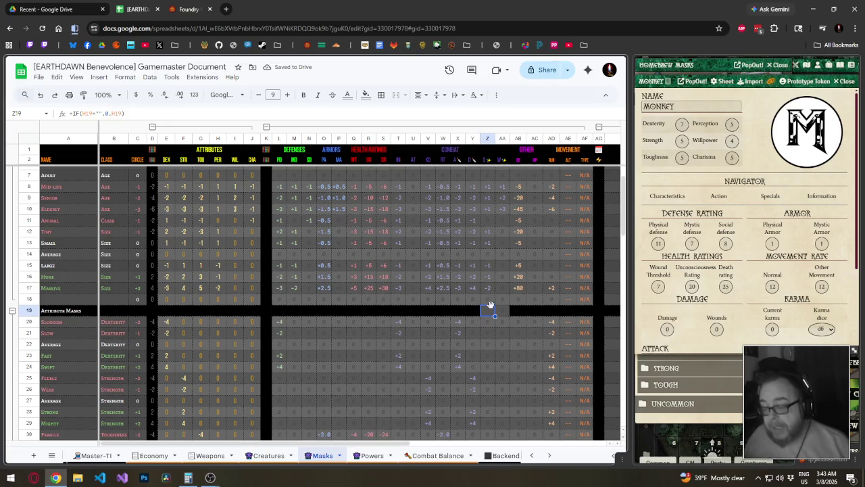
pyautogui.hotkey('ctrl', 'v')
pyautogui.scroll(-5, 497, 294)
pyautogui.scroll(-4, 501, 284)
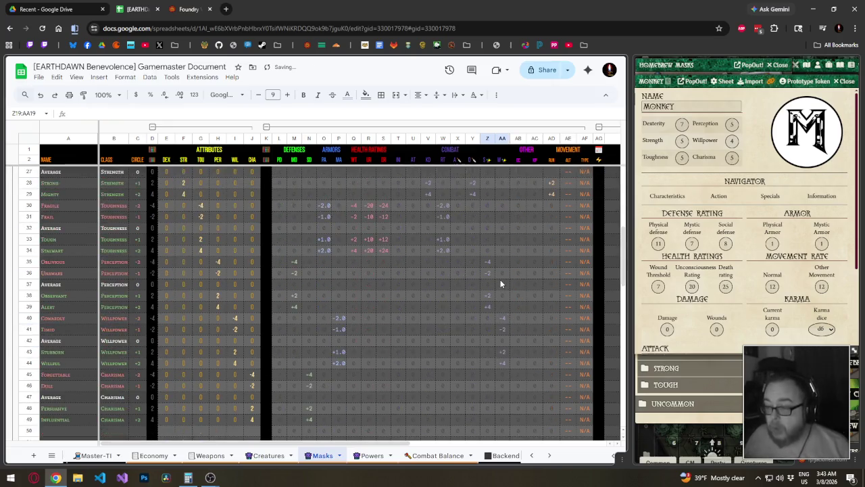
pyautogui.scroll(-8, 499, 281)
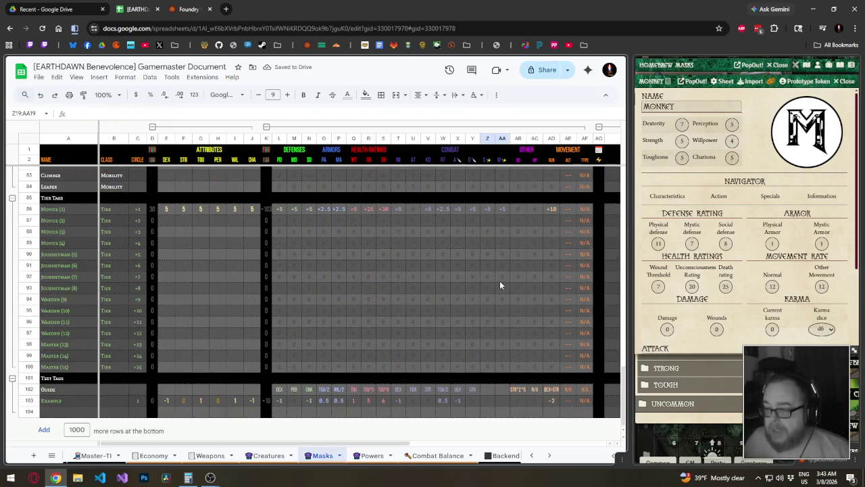
# - Label Guide cell Z102 as PER and paste +1 into the Example row 103
pyautogui.click(493, 389)
pyautogui.write('P')
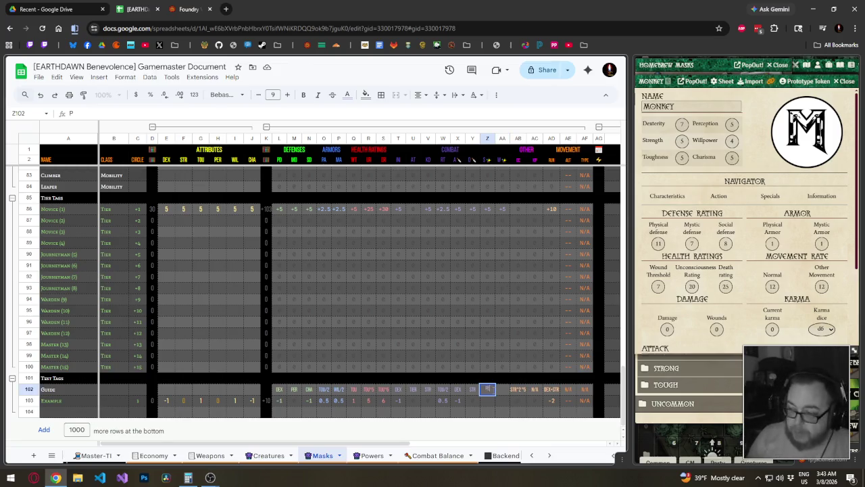
pyautogui.hotkey('ctrl', 'v')
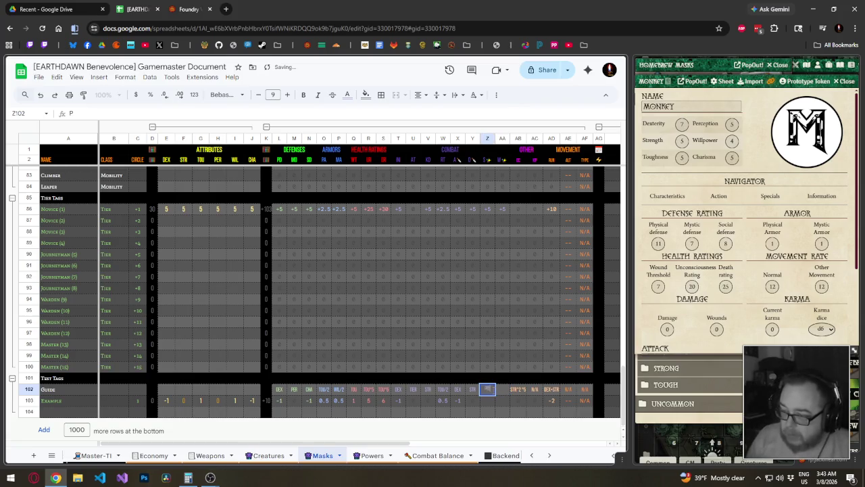
pyautogui.write('PER')
pyautogui.press('Down')
pyautogui.press('Left')
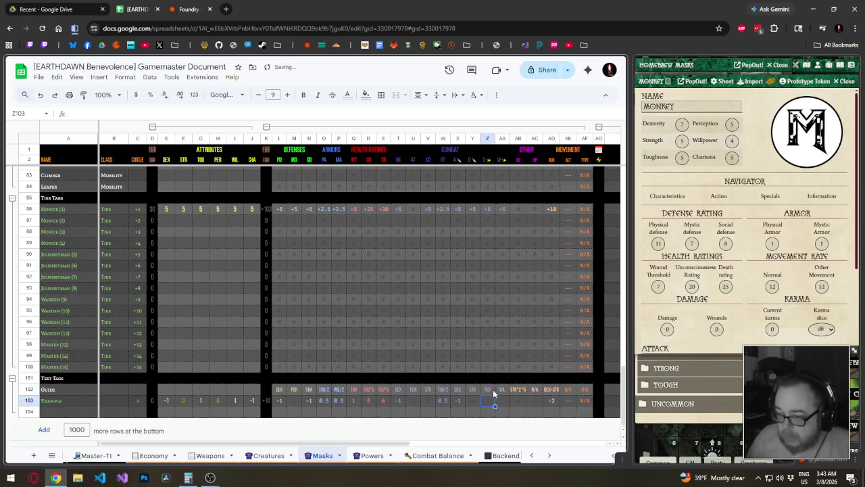
pyautogui.hotkey('ctrl', 'c')
pyautogui.hotkey('ctrl', 'v')
pyautogui.click(491, 277)
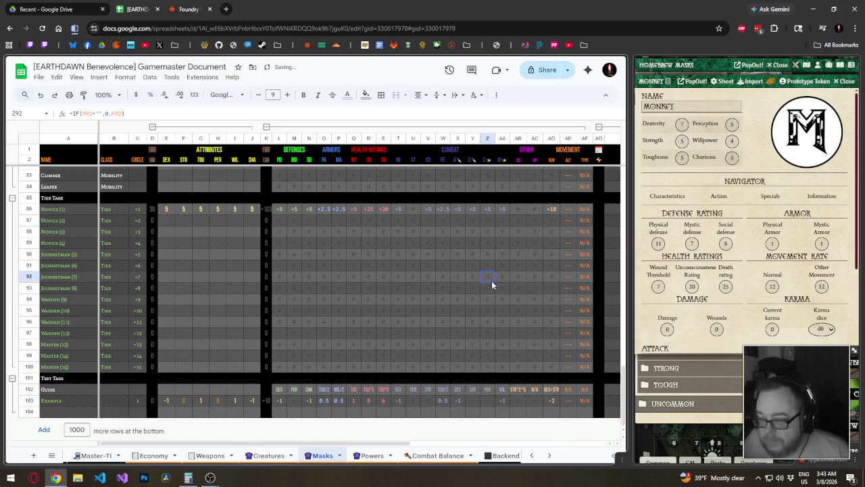
# - Delete the two empty rows 50–51 above Behavior Masks
pyautogui.scroll(3, 492, 283)
pyautogui.scroll(3, 492, 288)
pyautogui.scroll(4, 491, 291)
pyautogui.scroll(-1, 490, 286)
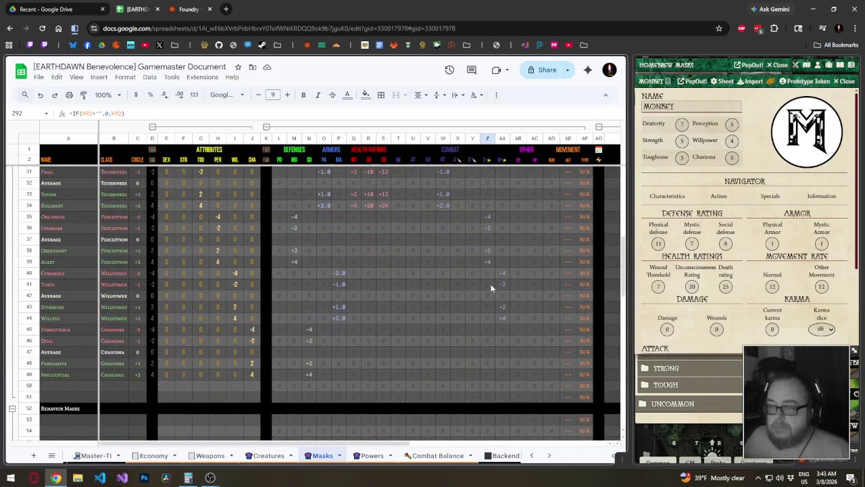
pyautogui.scroll(-3, 490, 284)
pyautogui.scroll(5, 490, 284)
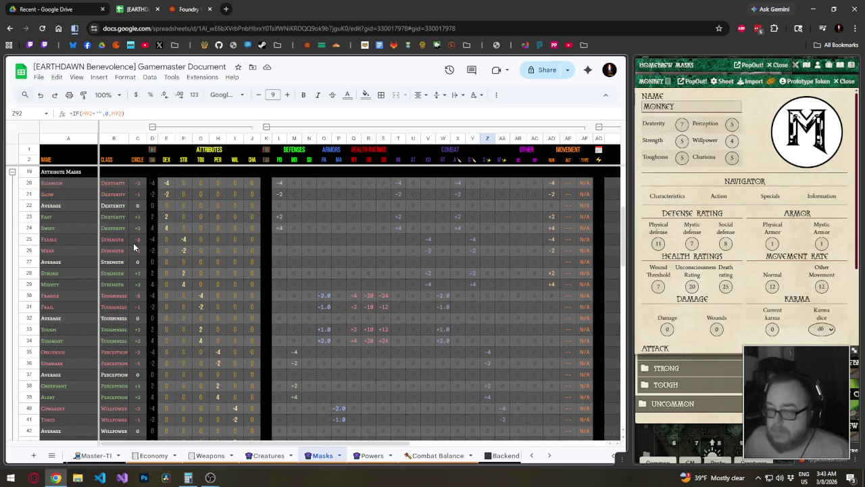
pyautogui.scroll(-2, 133, 245)
pyautogui.scroll(-1, 129, 271)
pyautogui.moveTo(33, 343); pyautogui.dragTo(31, 352)
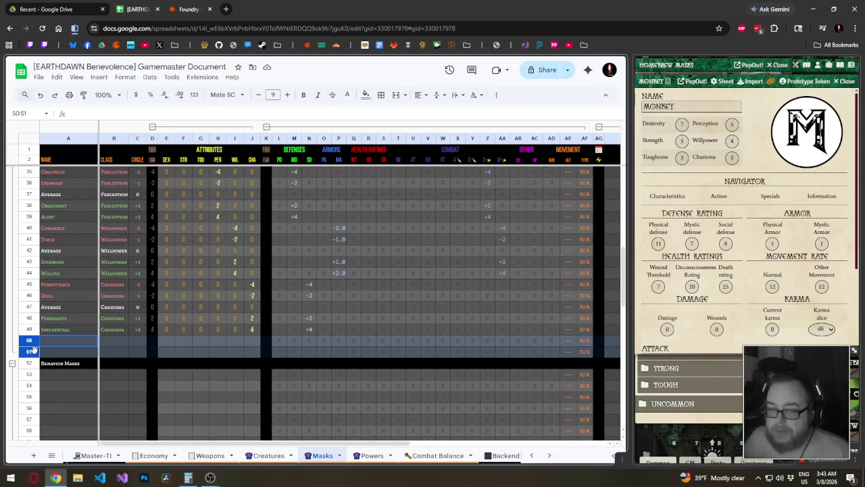
pyautogui.rightClick(30, 351)
pyautogui.click(90, 215)
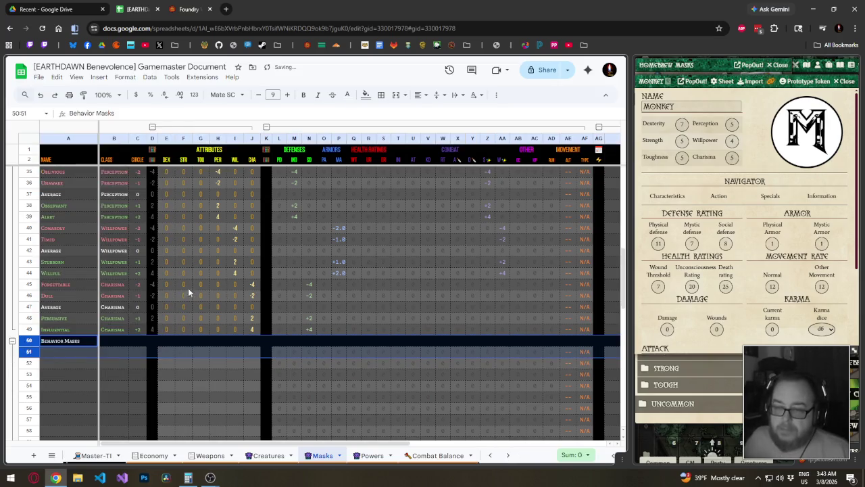
# - Collapse the Attribute Masks row group and select the Size rows 12–17
pyautogui.scroll(4, 162, 270)
pyautogui.click(11, 217)
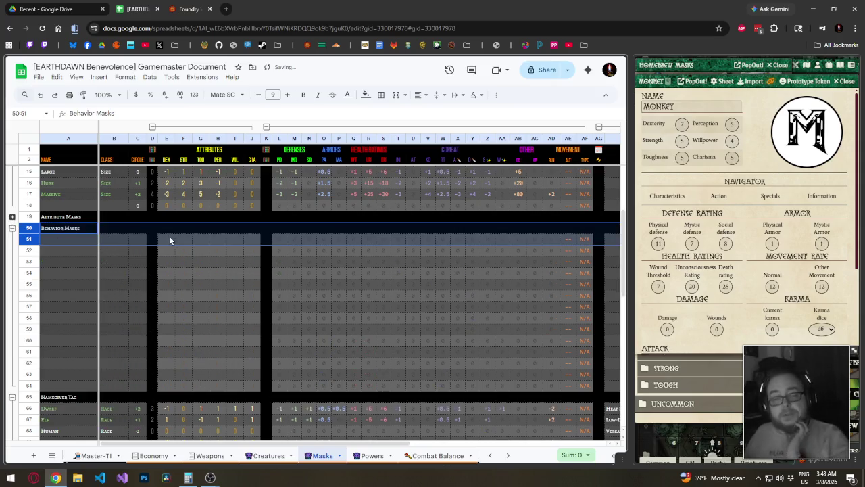
pyautogui.scroll(3, 177, 247)
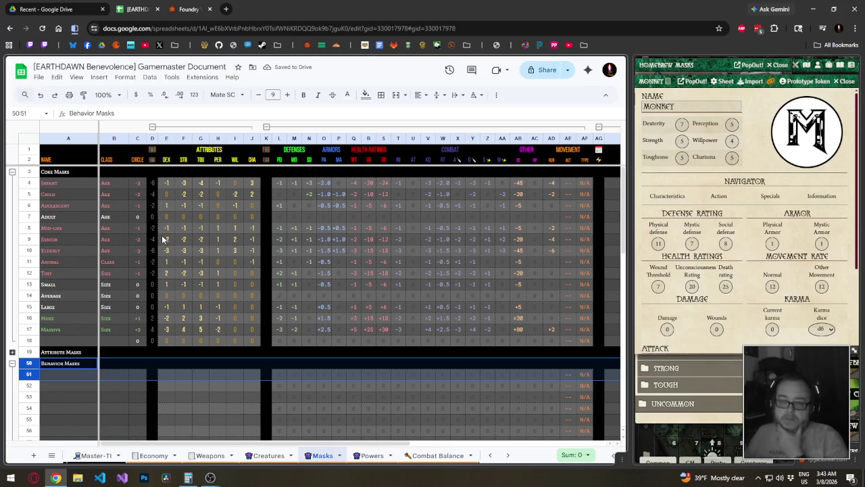
pyautogui.click(30, 262)
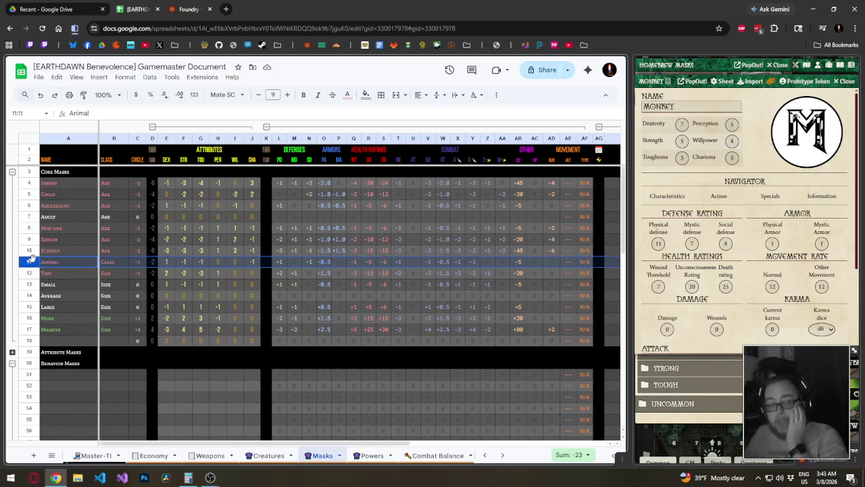
pyautogui.click(77, 263)
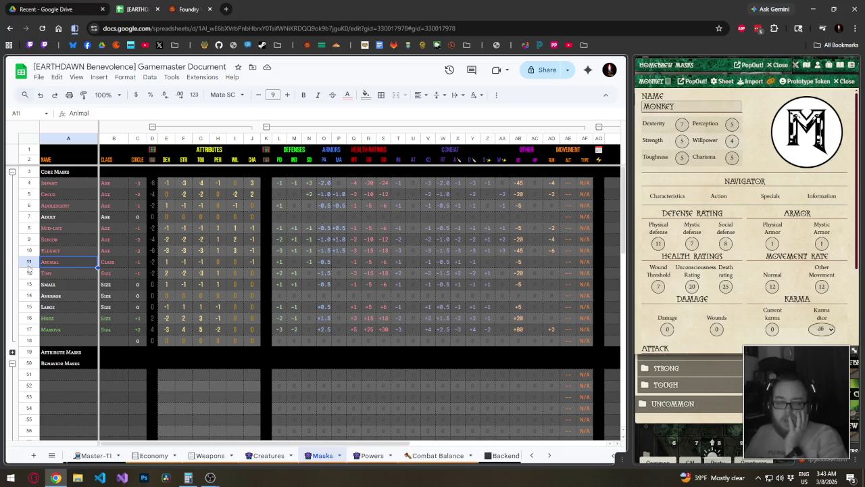
pyautogui.moveTo(29, 273); pyautogui.dragTo(30, 329)
pyautogui.rightClick(30, 329)
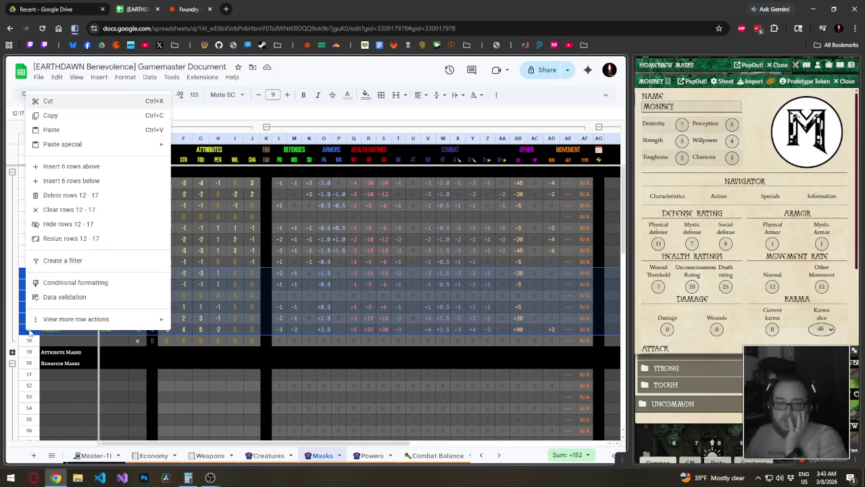
# - Insert six blank rows above the Size rows and check the Animal row's PER value
pyautogui.click(86, 173)
pyautogui.click(60, 272)
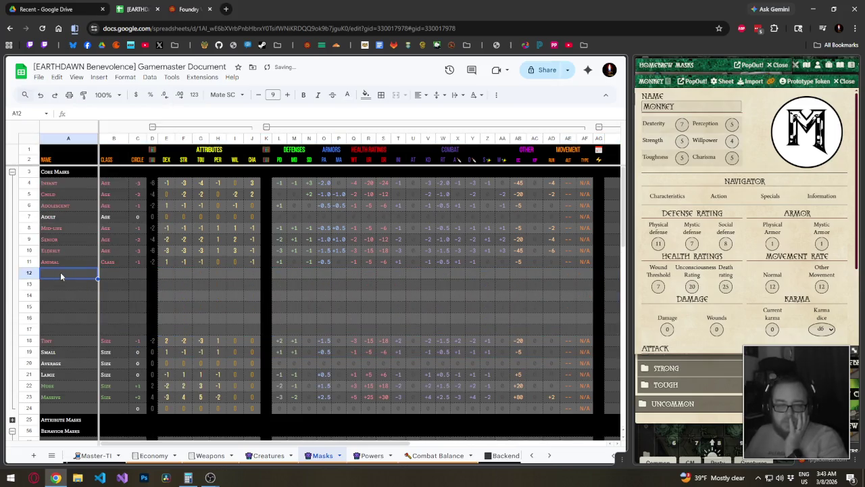
pyautogui.click(144, 275)
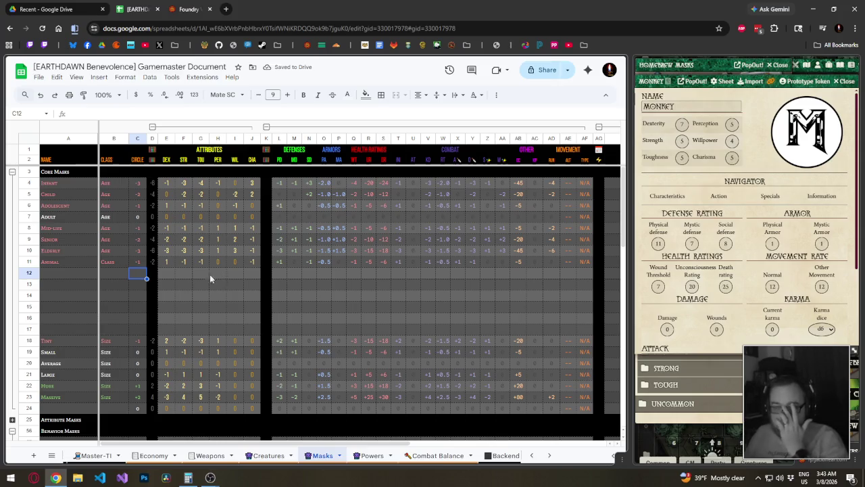
pyautogui.click(50, 274)
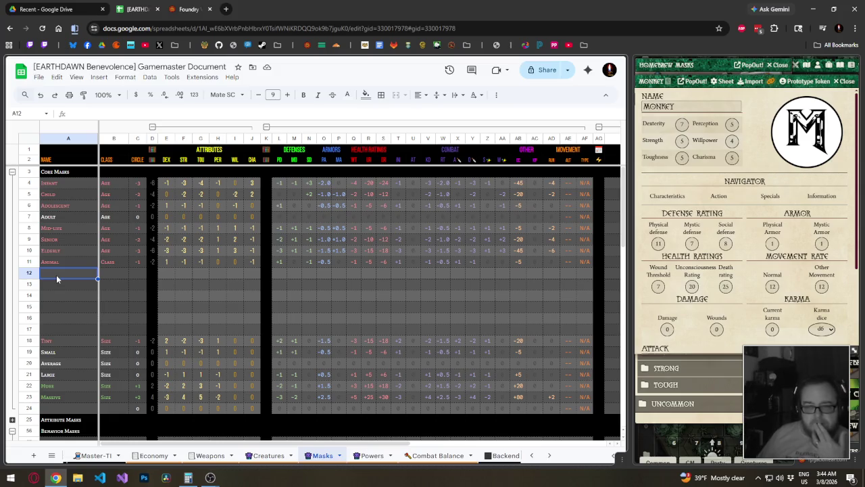
pyautogui.click(219, 263)
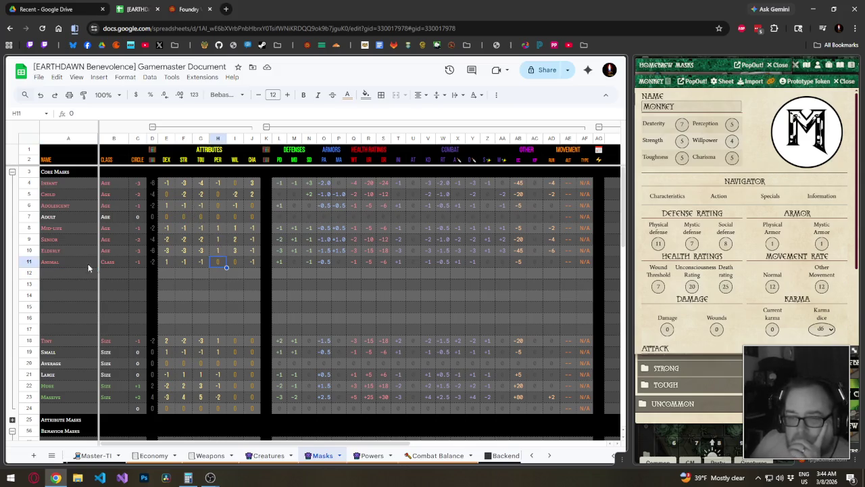
# - Delete the Animal row 11 and the empty rows 11–16 so Tiny–Massive follow Elderly
pyautogui.click(28, 262)
pyautogui.rightClick(29, 261)
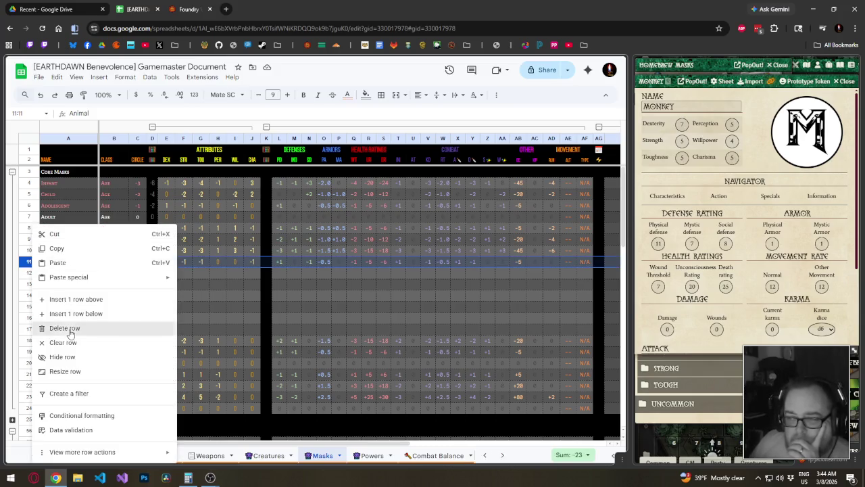
pyautogui.click(70, 329)
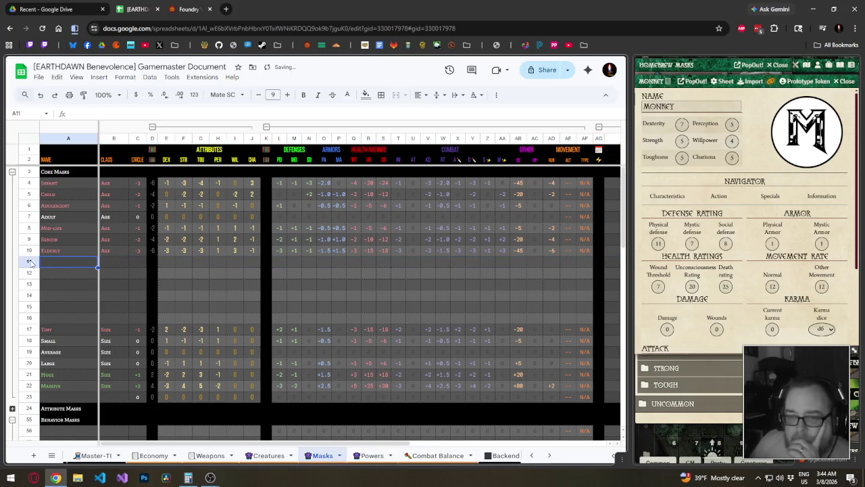
pyautogui.moveTo(29, 262); pyautogui.dragTo(28, 317)
pyautogui.rightClick(33, 315)
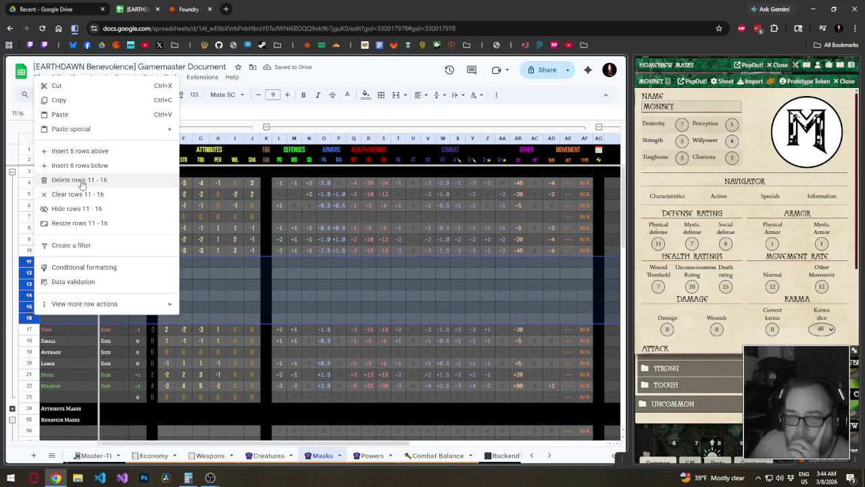
pyautogui.click(79, 179)
pyautogui.click(238, 306)
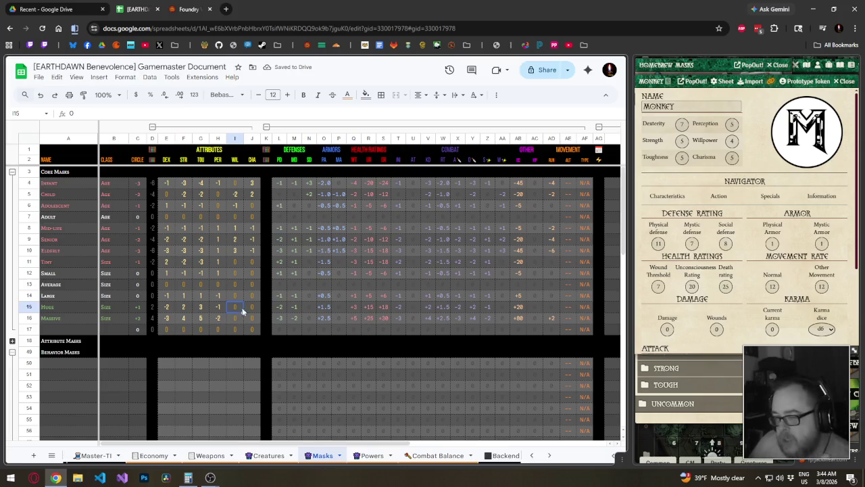
pyautogui.scroll(-3, 234, 329)
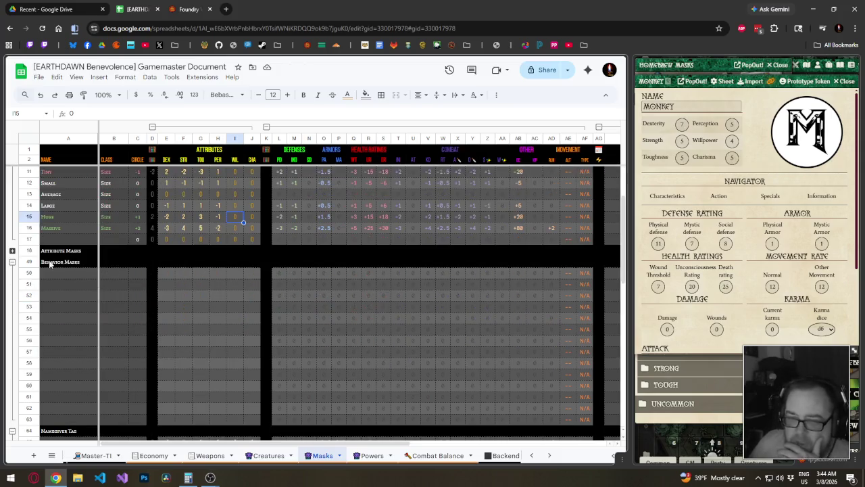
# - Expand Attribute Masks and move rows 19–48 up under Massive at row 17
pyautogui.click(12, 250)
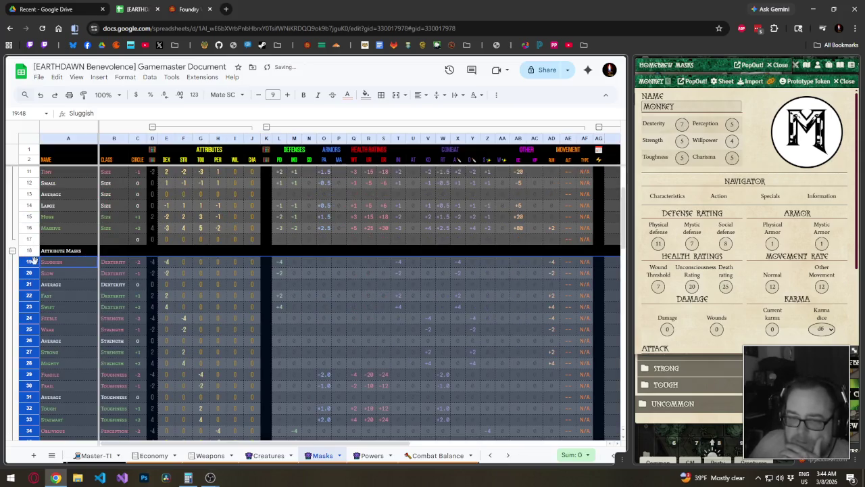
pyautogui.click(69, 265)
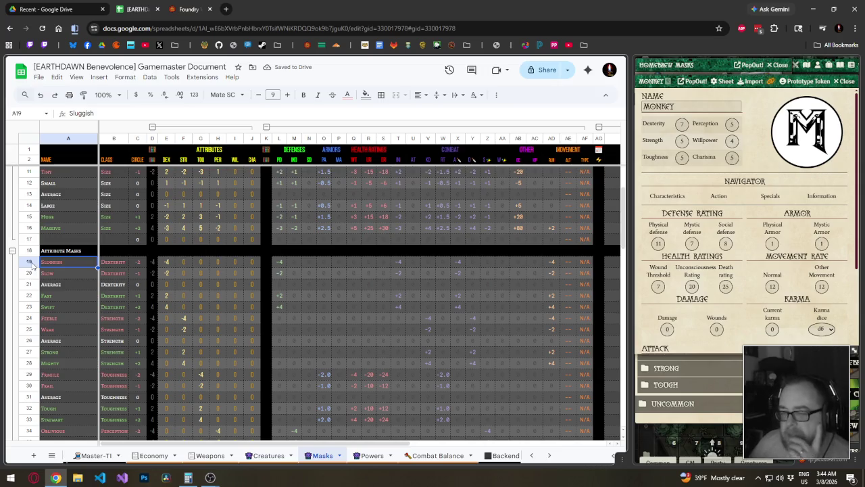
pyautogui.click(31, 261)
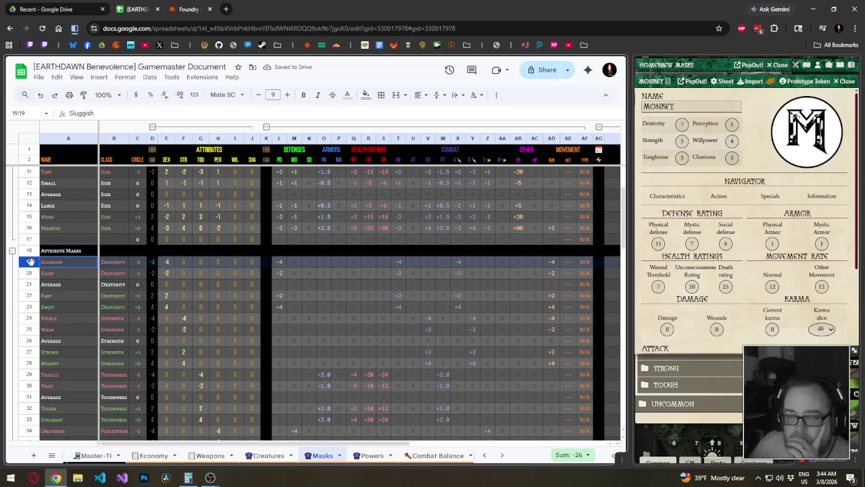
pyautogui.moveTo(31, 261)
pyautogui.mouseDown()
pyautogui.moveTo(30, 366)
pyautogui.moveTo(30, 355)
pyautogui.mouseUp()
pyautogui.scroll(5, 30, 338)
pyautogui.moveTo(31, 298)
pyautogui.mouseDown()
pyautogui.moveTo(32, 277)
pyautogui.moveTo(39, 281)
pyautogui.moveTo(29, 254)
pyautogui.mouseUp()
# - Delete the leftover rows 47–48, including the Attribute Masks heading
pyautogui.scroll(-3, 103, 331)
pyautogui.scroll(-2, 103, 331)
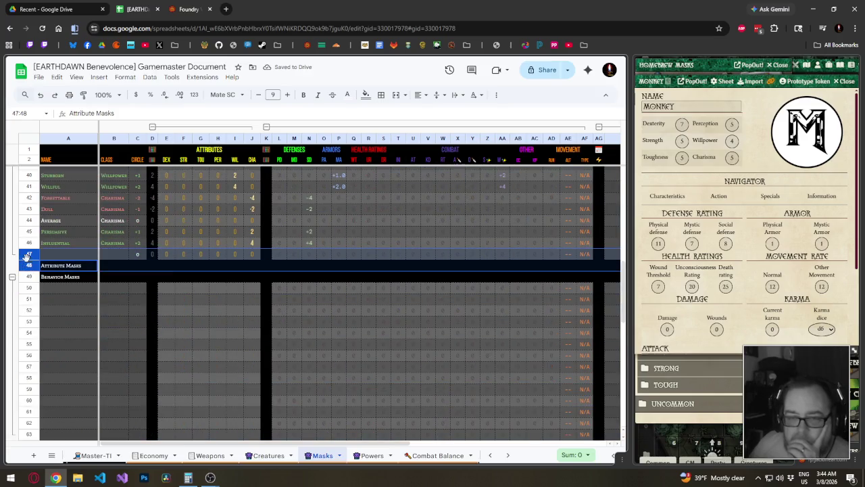
pyautogui.rightClick(29, 254)
pyautogui.click(76, 329)
pyautogui.click(232, 332)
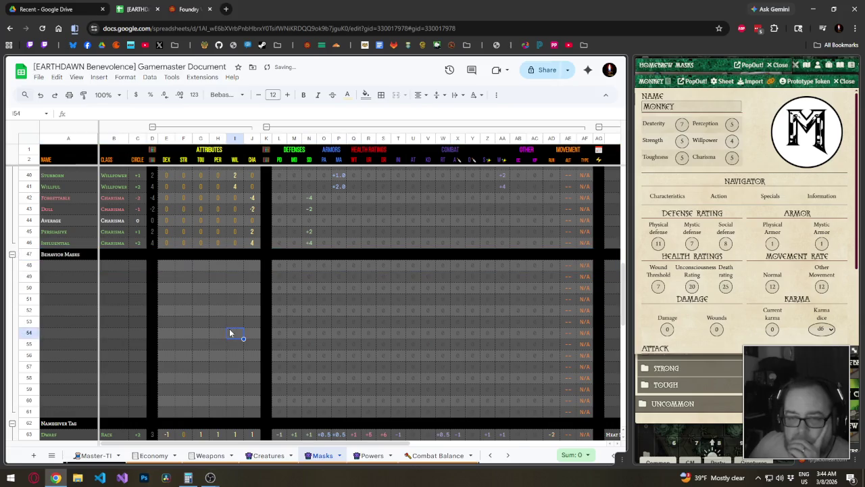
pyautogui.scroll(10, 232, 338)
pyautogui.scroll(3, 230, 344)
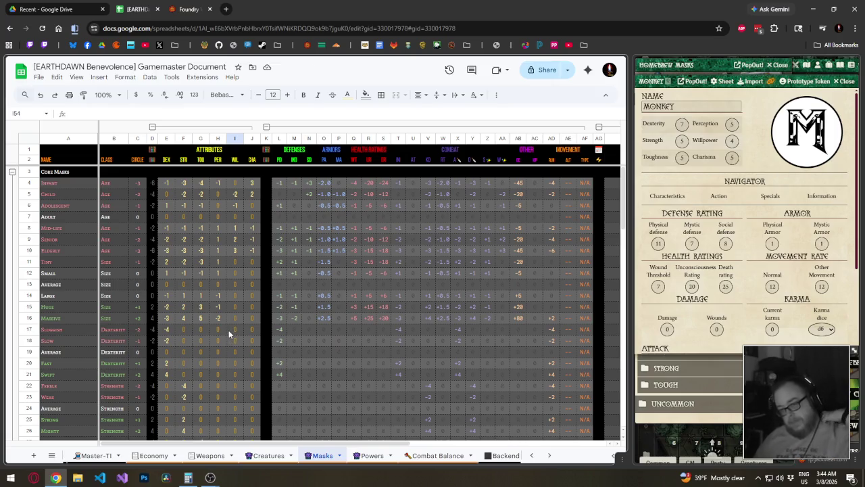
pyautogui.scroll(-4, 229, 328)
pyautogui.scroll(-2, 220, 332)
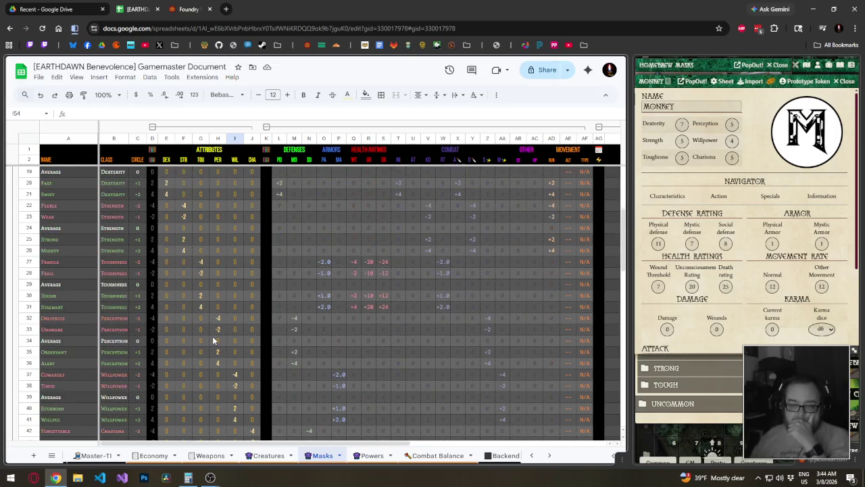
pyautogui.scroll(-3, 211, 337)
pyautogui.scroll(8, 210, 338)
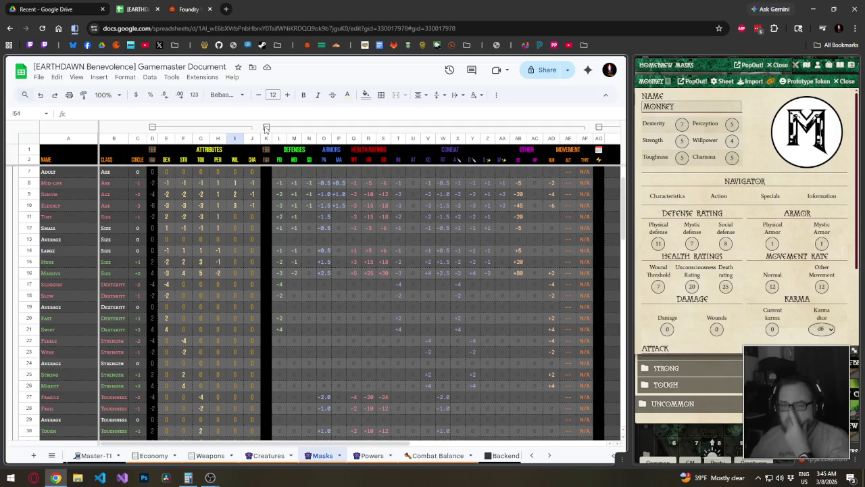
# - Collapse the POWERS column group, keeping Defenses through Movement columns expanded
pyautogui.scroll(2, 310, 323)
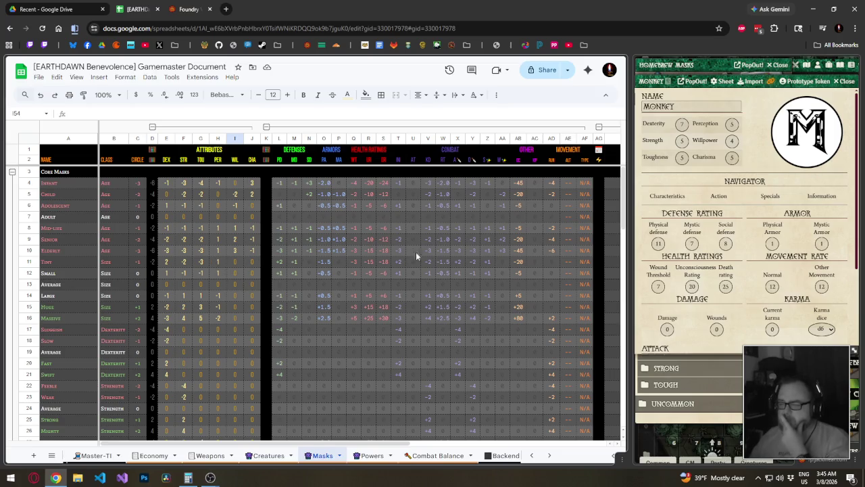
pyautogui.click(502, 250)
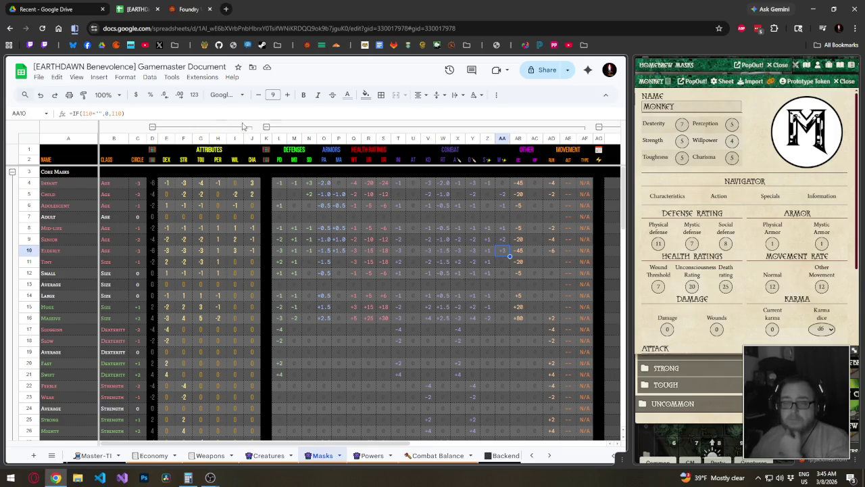
pyautogui.click(267, 127)
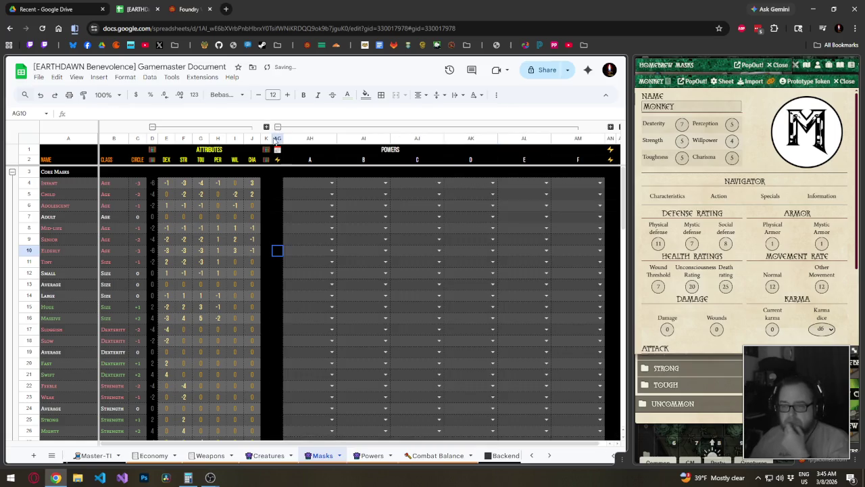
pyautogui.click(277, 126)
pyautogui.click(266, 127)
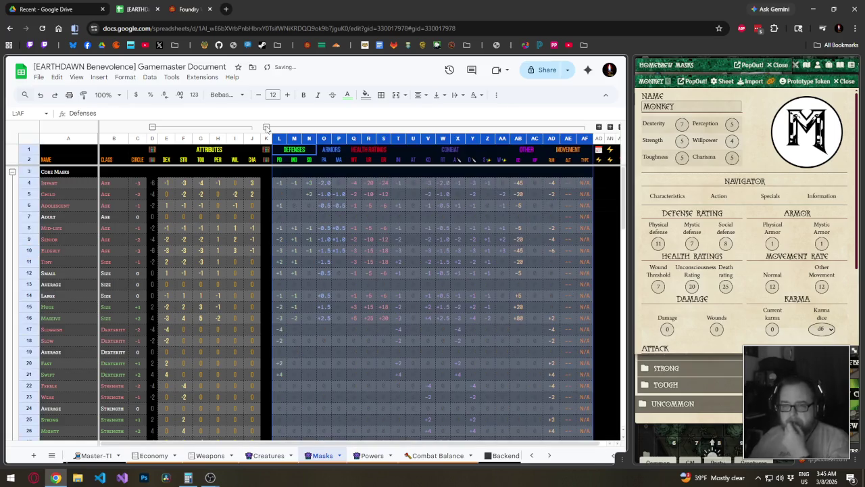
# - Review the header row cells, undoing an accidental paste at AS1
pyautogui.click(599, 159)
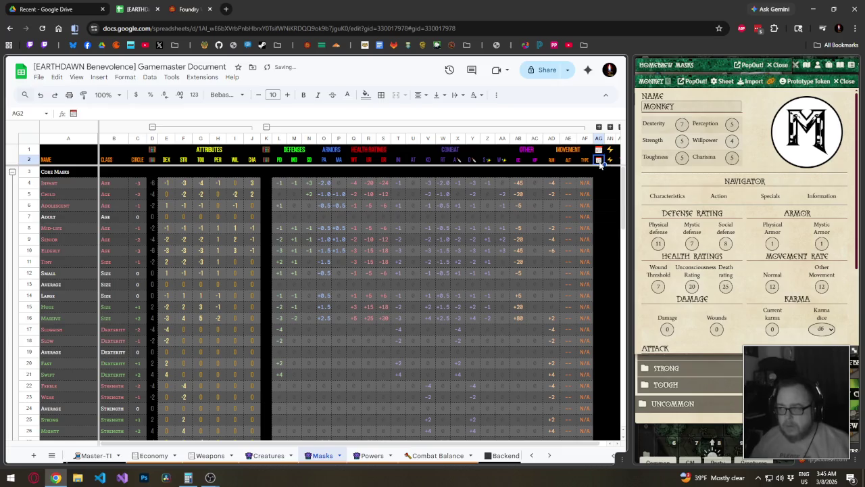
pyautogui.click(585, 183)
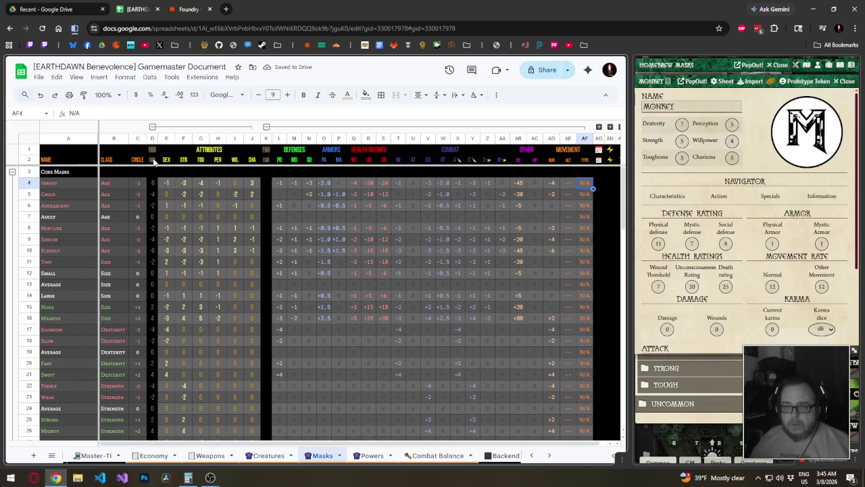
pyautogui.click(152, 160)
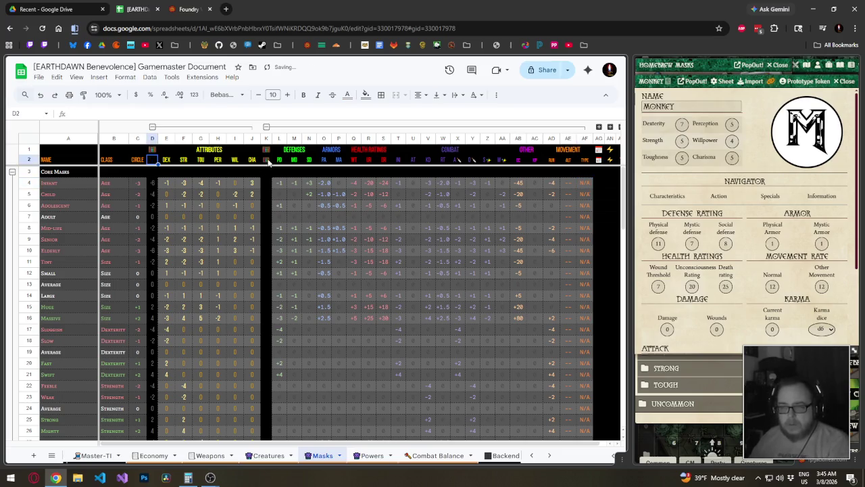
pyautogui.click(269, 162)
pyautogui.click(608, 162)
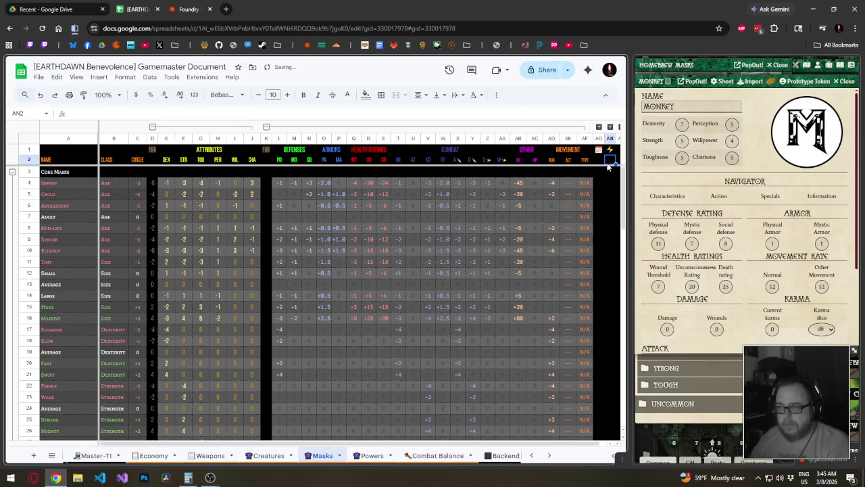
pyautogui.press('Right')
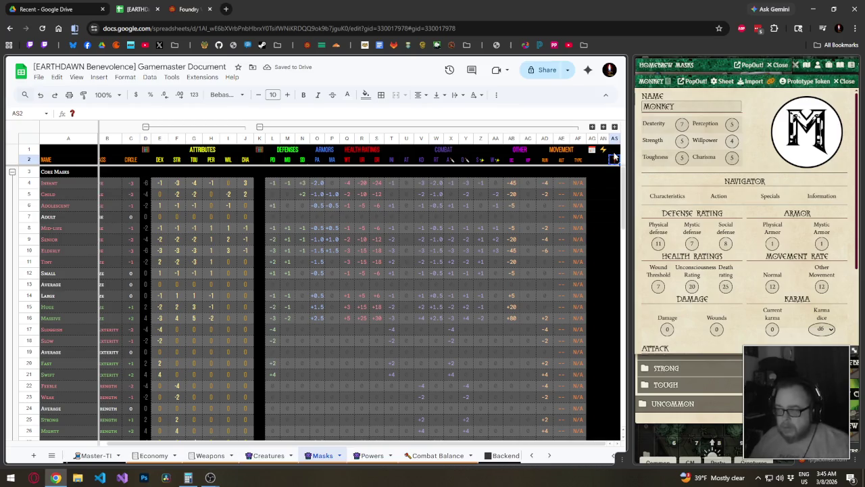
pyautogui.press('Up')
pyautogui.hotkey('ctrl', 'v')
pyautogui.hotkey('ctrl', 'z')
pyautogui.click(592, 161)
pyautogui.press('Left')
pyautogui.press('Left')
pyautogui.press('Left')
pyautogui.press('Left')
pyautogui.press('Left')
pyautogui.press('Left')
pyautogui.press('Left')
pyautogui.press('Left')
pyautogui.press('Left')
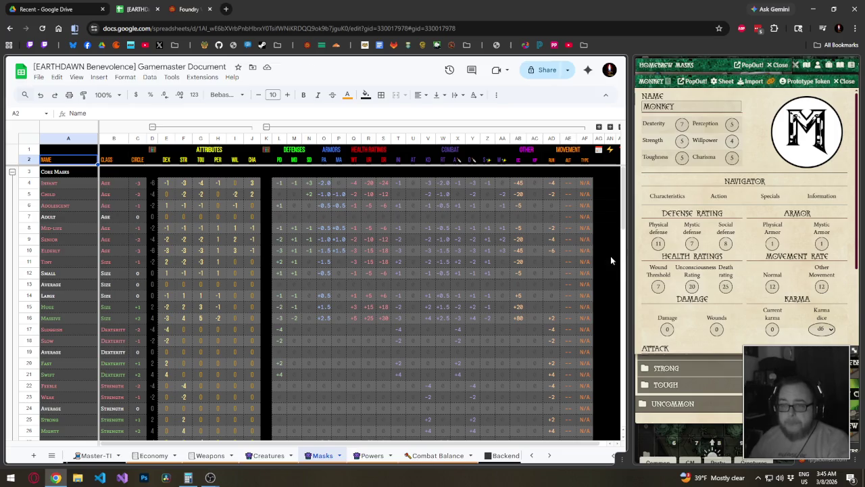
pyautogui.scroll(-8, 443, 289)
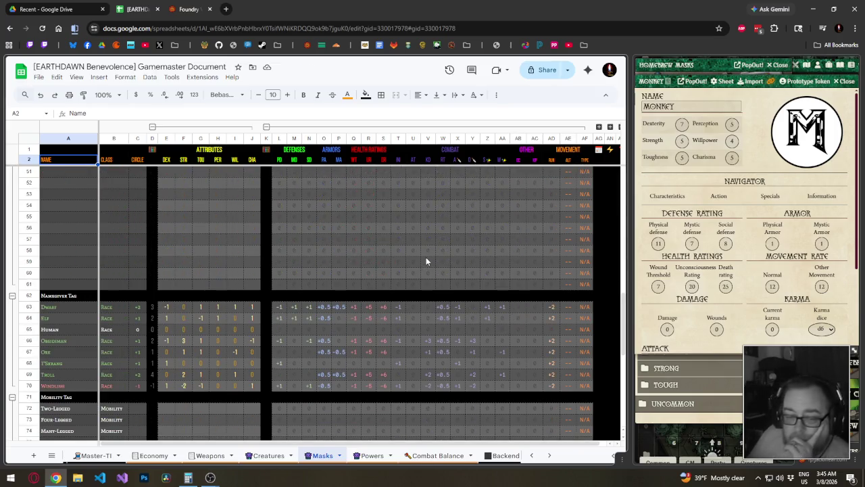
pyautogui.scroll(-2, 404, 272)
pyautogui.scroll(-4, 403, 273)
pyautogui.scroll(-2, 400, 271)
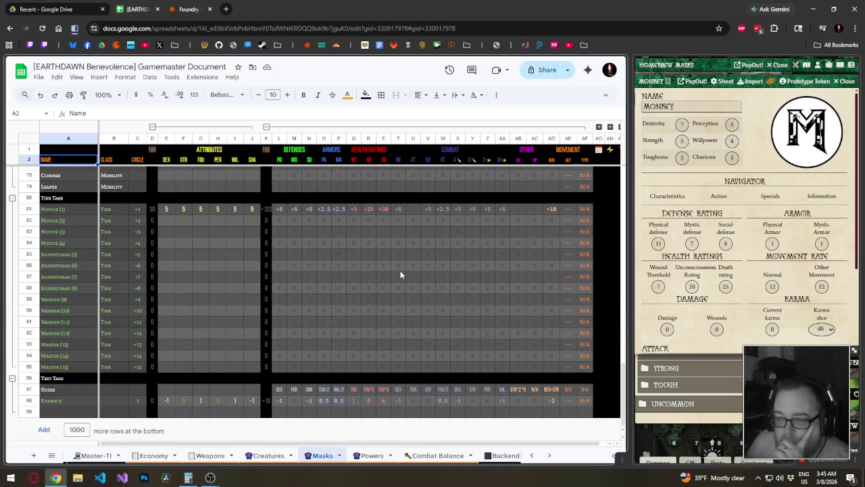
pyautogui.scroll(3, 400, 274)
pyautogui.scroll(5, 400, 274)
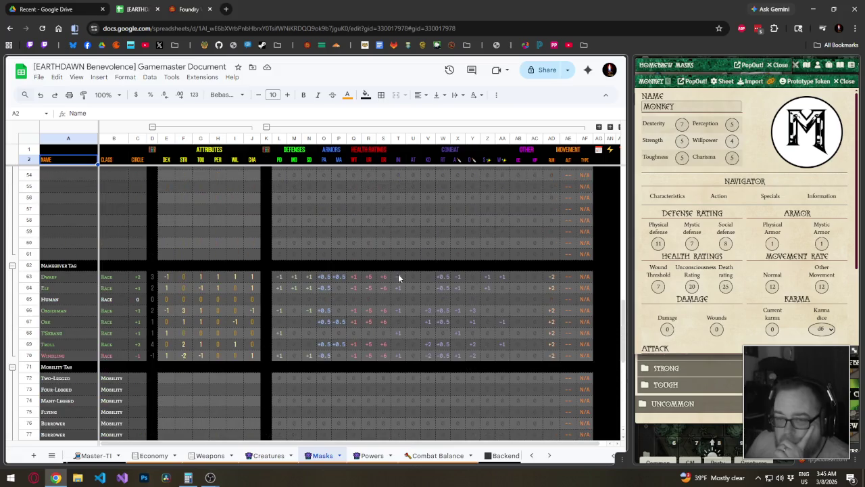
pyautogui.scroll(4, 398, 276)
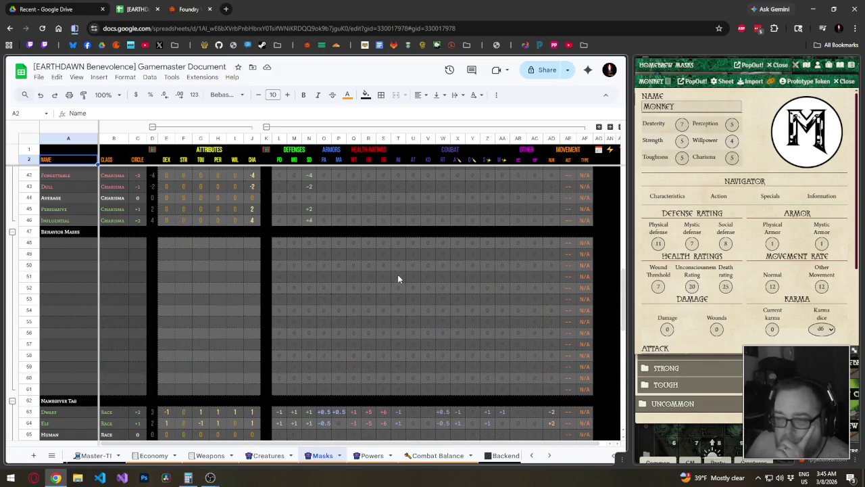
pyautogui.scroll(5, 398, 274)
pyautogui.scroll(5, 397, 275)
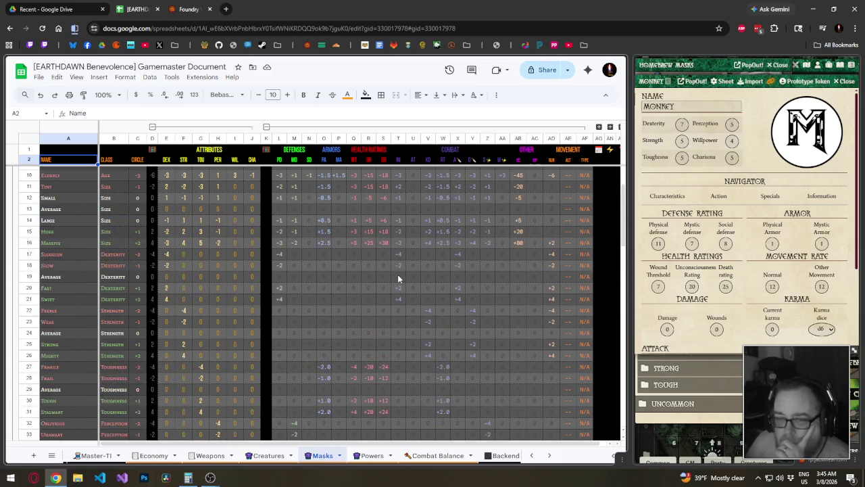
pyautogui.scroll(3, 397, 274)
pyautogui.scroll(-5, 397, 275)
pyautogui.scroll(-8, 398, 274)
pyautogui.scroll(-3, 397, 274)
pyautogui.scroll(-2, 398, 274)
pyautogui.scroll(-3, 398, 274)
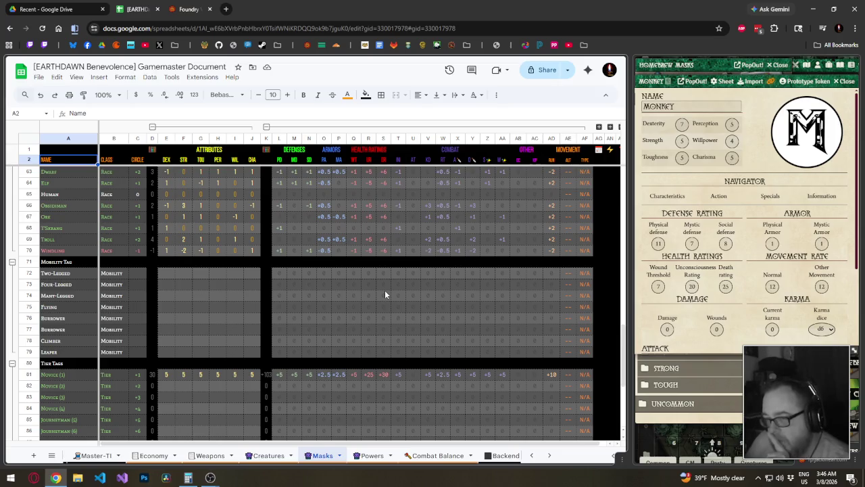
# - Check the Two-Legged movement formula in column AD, then collapse the empty Behavior Masks group
pyautogui.click(587, 274)
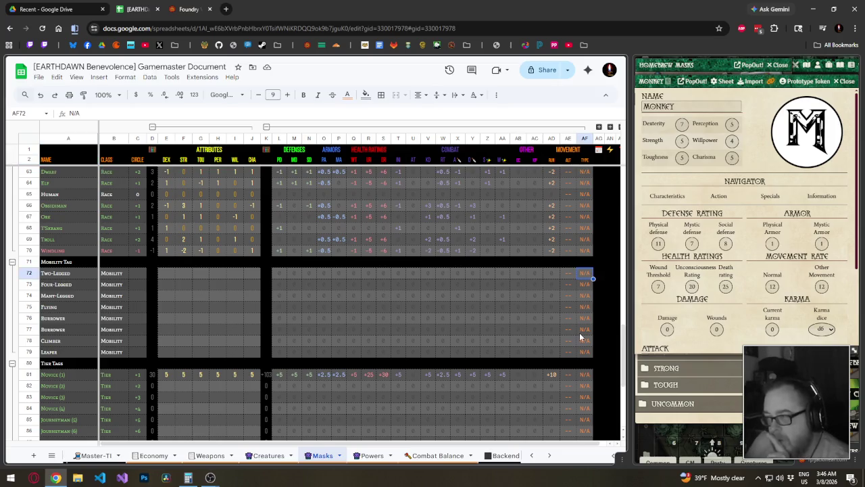
pyautogui.click(552, 275)
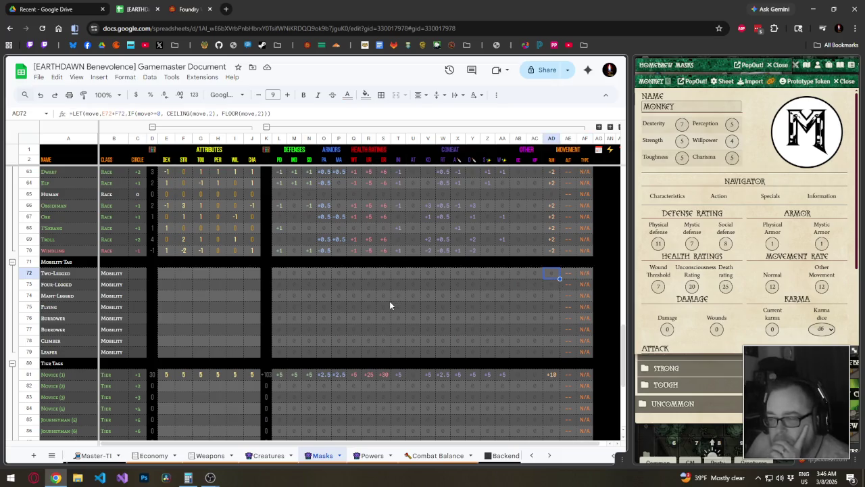
pyautogui.scroll(-3, 389, 301)
pyautogui.scroll(4, 389, 306)
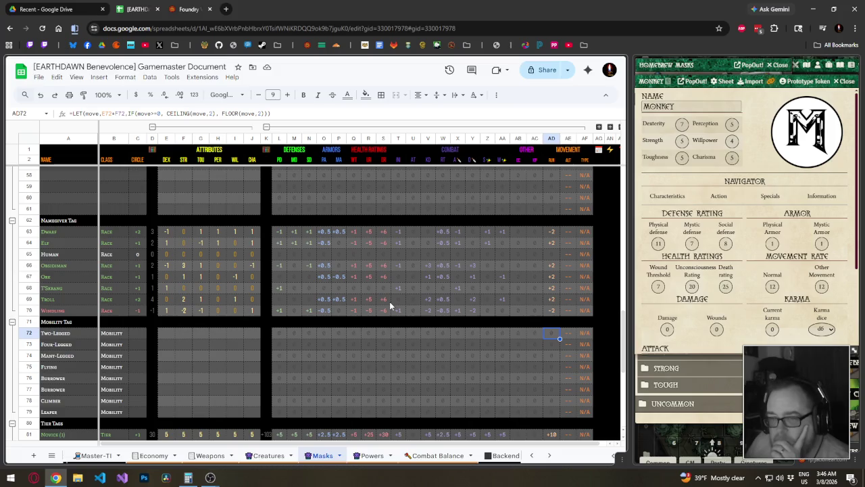
pyautogui.scroll(2, 389, 305)
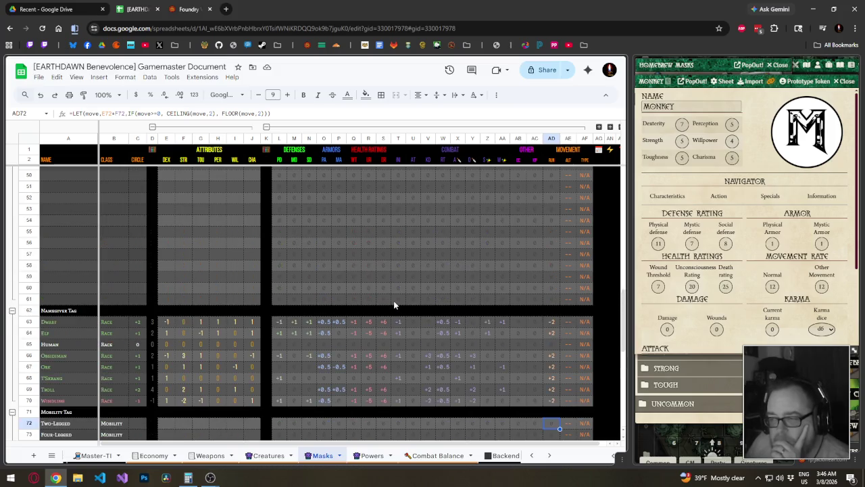
pyautogui.scroll(5, 394, 305)
pyautogui.scroll(-4, 393, 305)
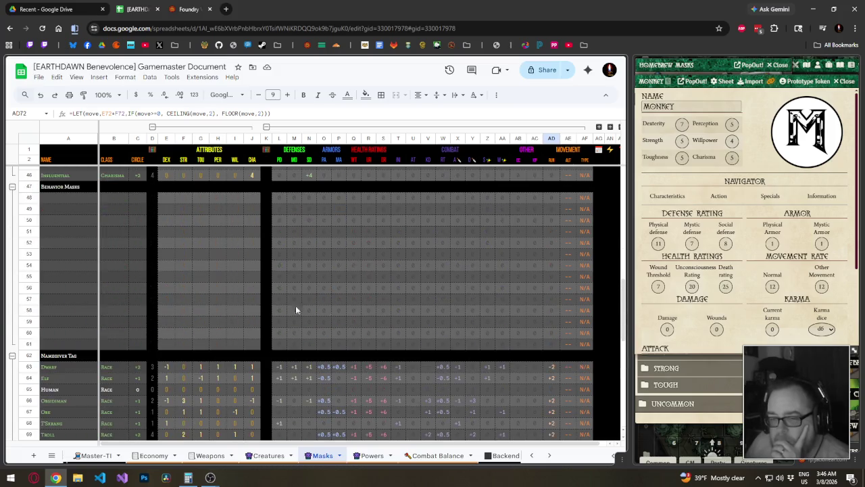
pyautogui.click(12, 186)
# - Check the Dwarf value in column AC and the Slow mask's movement formula
pyautogui.scroll(2, 441, 260)
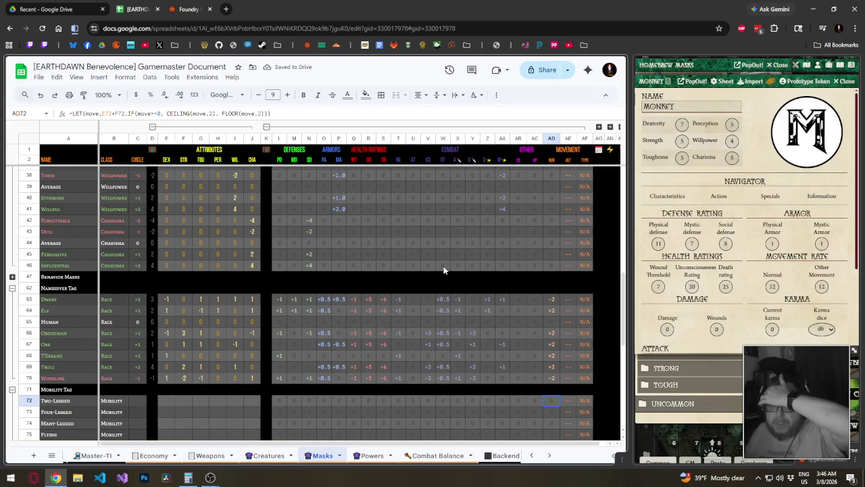
pyautogui.click(530, 300)
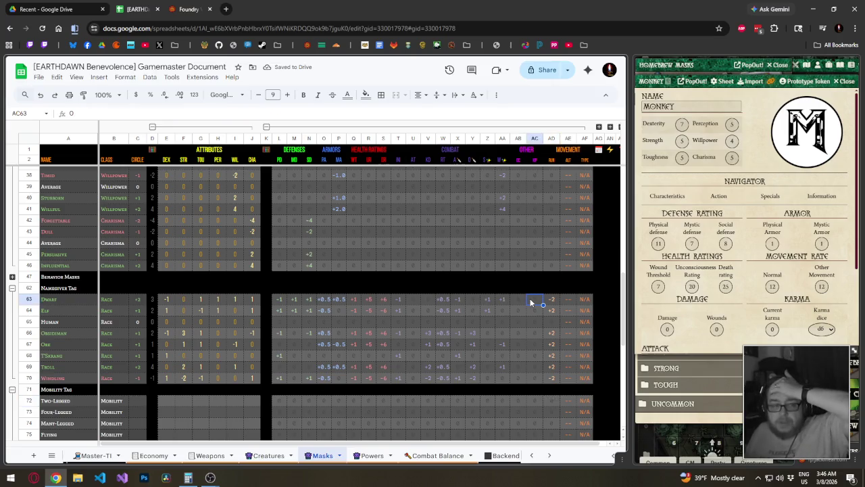
pyautogui.scroll(2, 527, 299)
pyautogui.scroll(4, 524, 297)
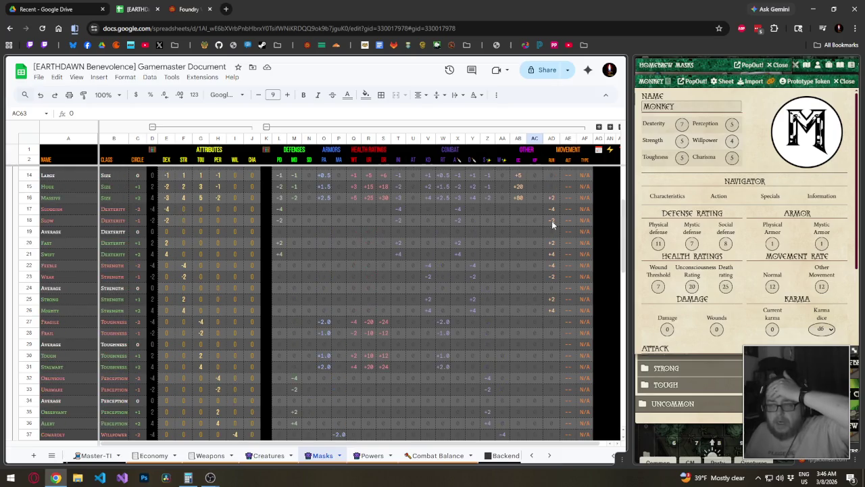
pyautogui.click(552, 220)
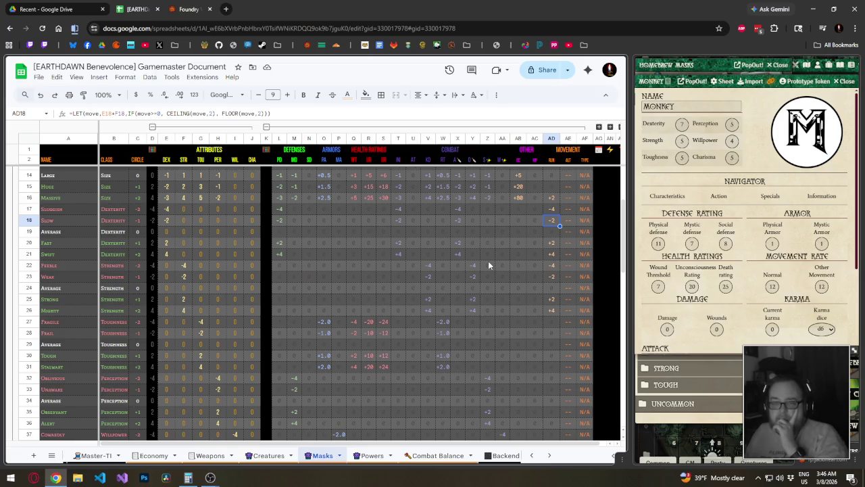
pyautogui.scroll(-7, 487, 263)
pyautogui.scroll(-1, 488, 264)
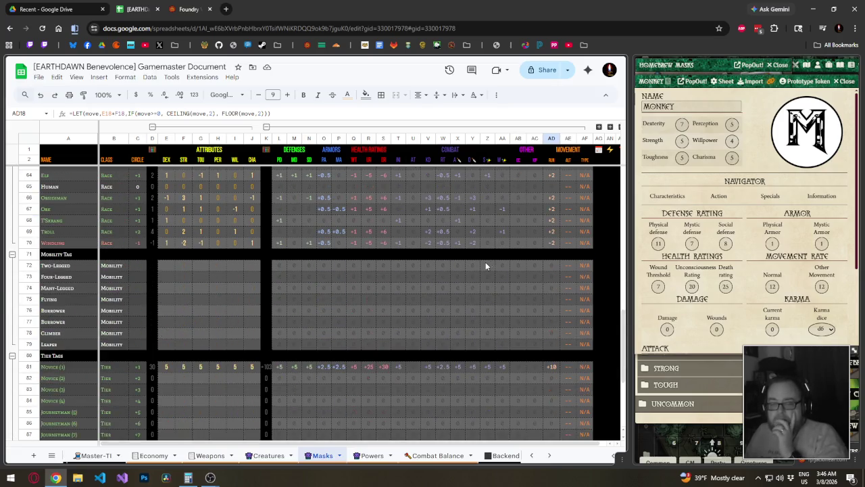
pyautogui.scroll(2, 485, 263)
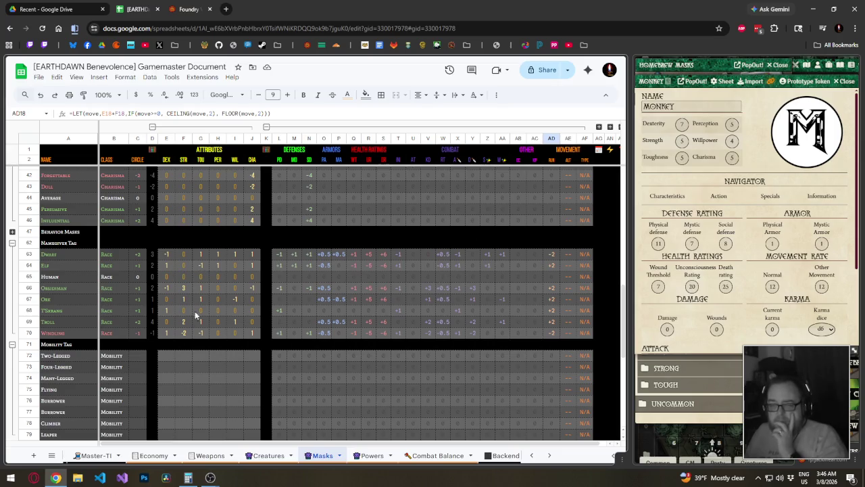
pyautogui.click(237, 257)
pyautogui.click(196, 257)
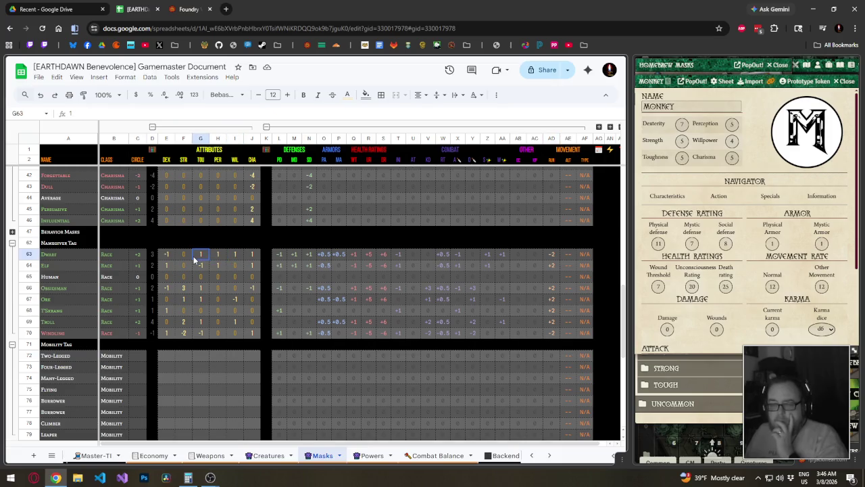
pyautogui.click(165, 257)
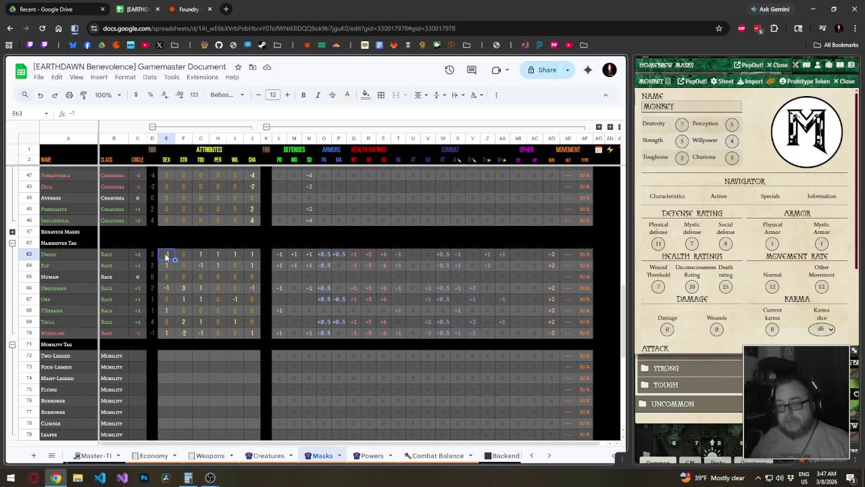
pyautogui.click(192, 288)
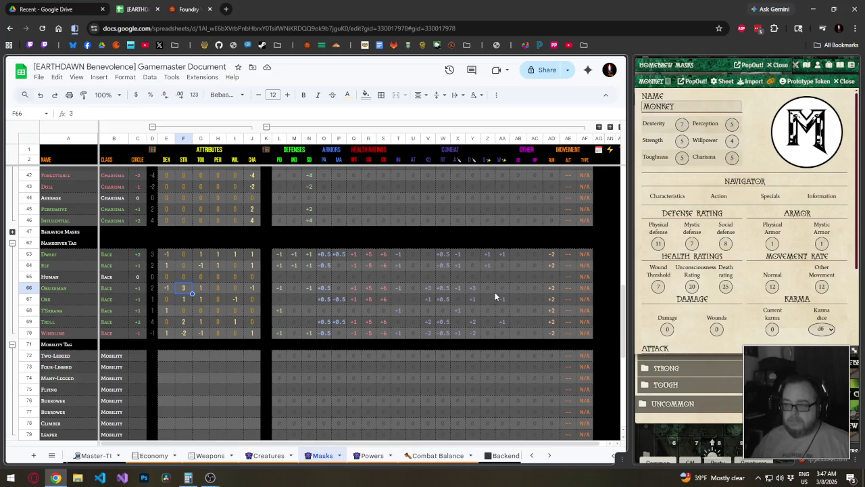
pyautogui.click(556, 275)
pyautogui.click(553, 286)
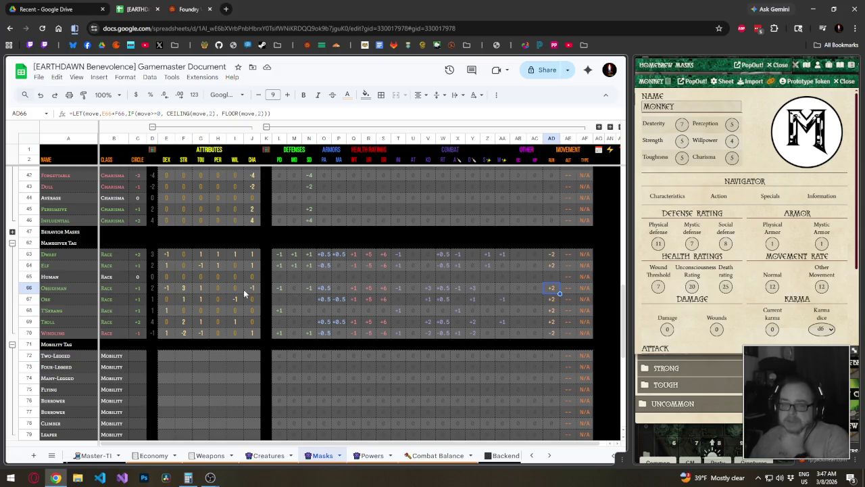
pyautogui.scroll(5, 185, 312)
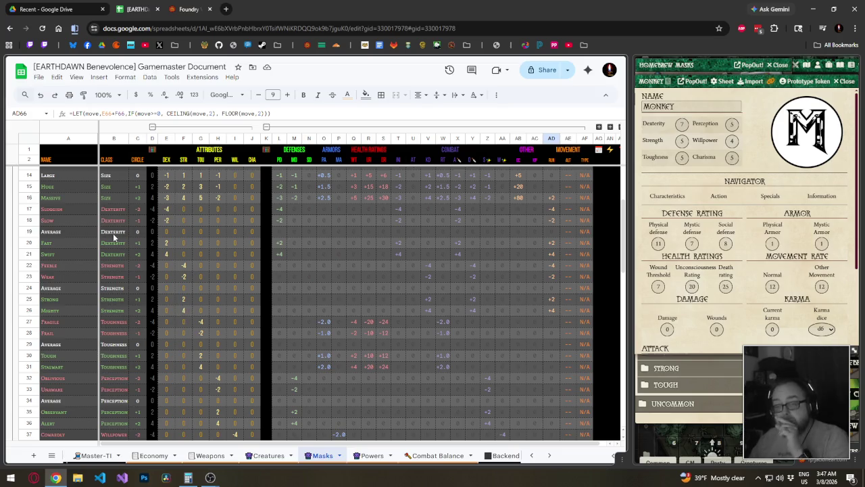
pyautogui.moveTo(70, 230); pyautogui.dragTo(70, 242)
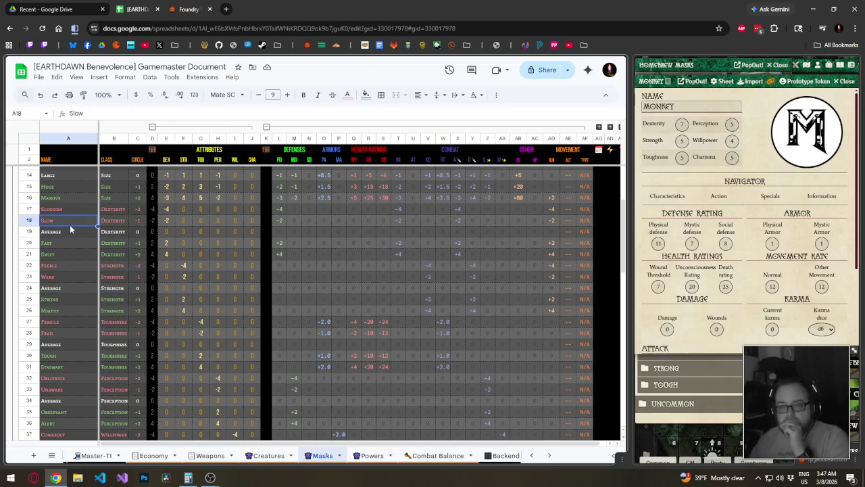
# - Select the Dexterity mask name cell in row 20
pyautogui.click(72, 244)
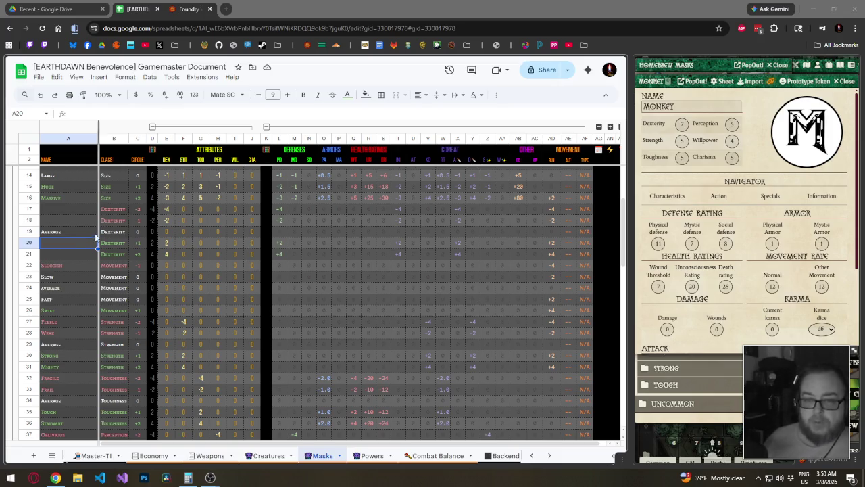
# - Name the Dexterity masks in A20 and A21 Nimble and Graceful
pyautogui.click(77, 245)
pyautogui.write('Ni')
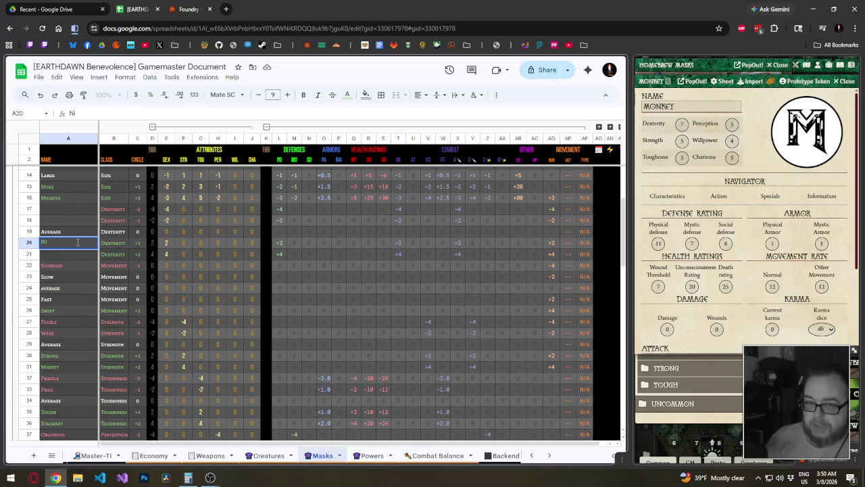
pyautogui.write('mble')
pyautogui.press('Return')
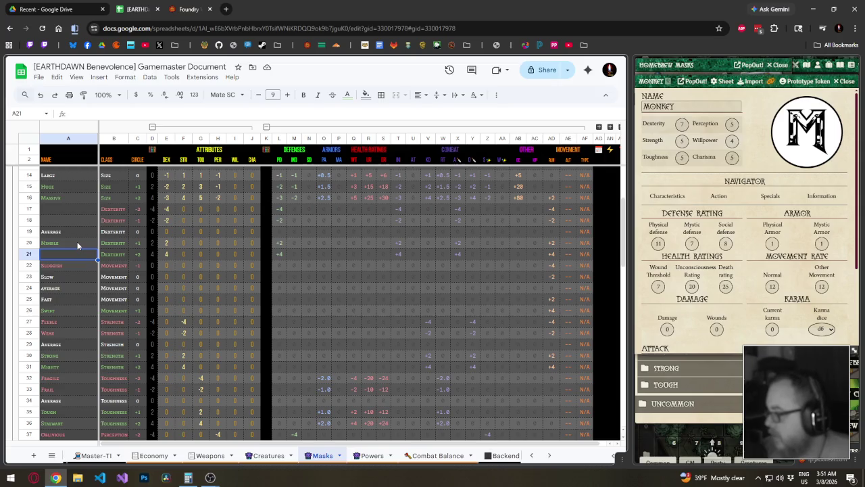
pyautogui.write('Gras')
pyautogui.press('BackSpace')
pyautogui.write('ceful')
pyautogui.press('Return')
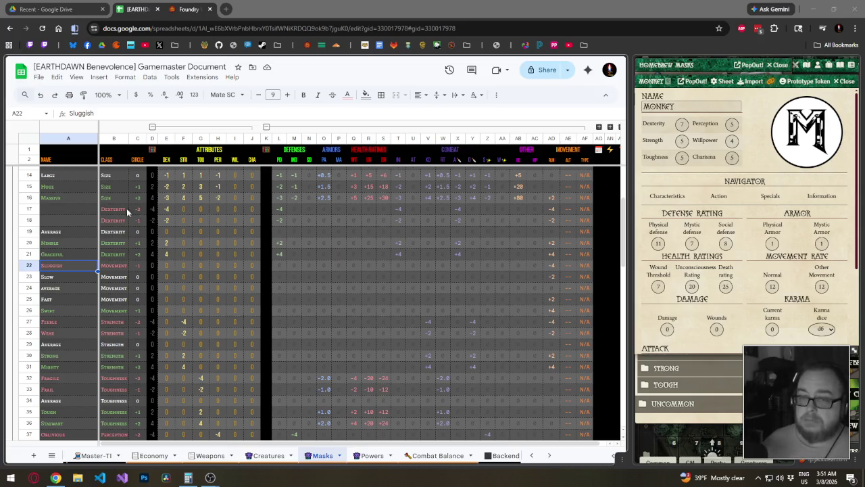
# - Name the row 18 Dexterity mask Clumsy
pyautogui.click(71, 219)
pyautogui.write('Clumsy')
pyautogui.press('Return')
pyautogui.press('Up')
pyautogui.press('Up')
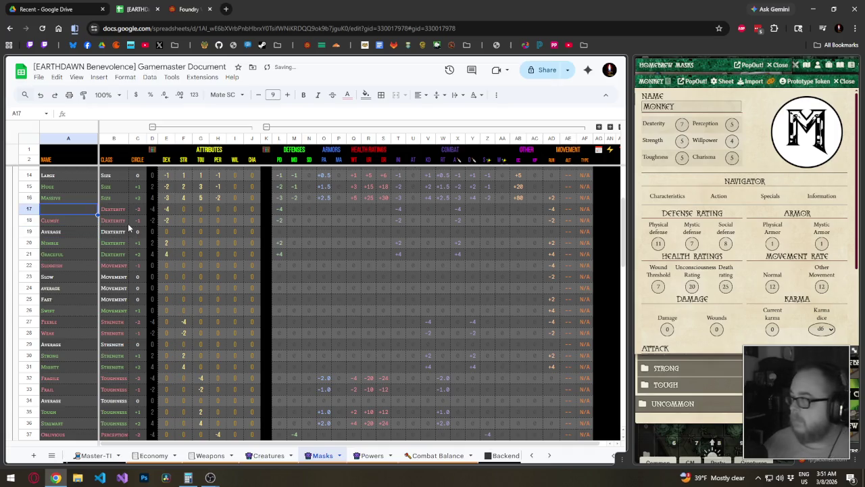
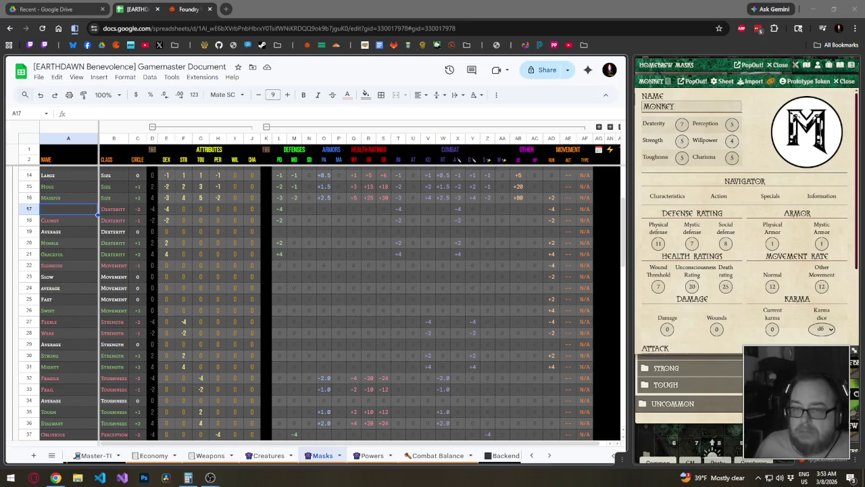
# - Rename the duplicate Clumsy dexterity mask in cell A18 to Stiff
pyautogui.click(81, 245)
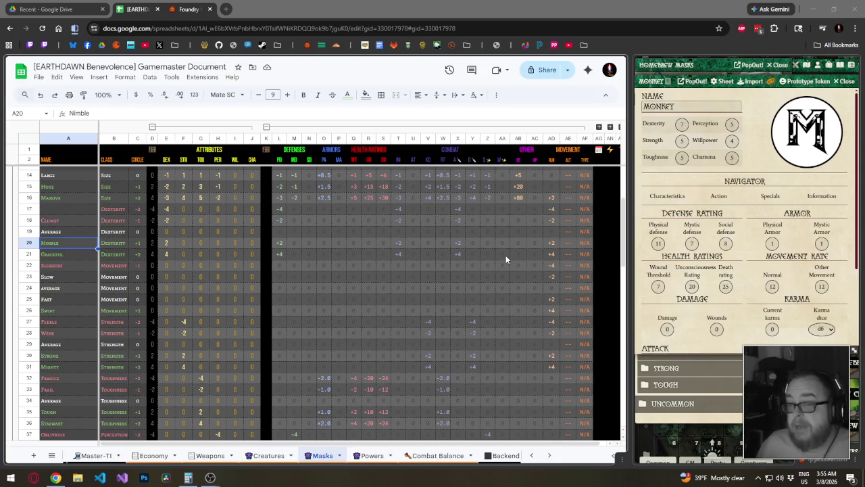
pyautogui.click(64, 221)
pyautogui.write('Stiff')
pyautogui.press('Return')
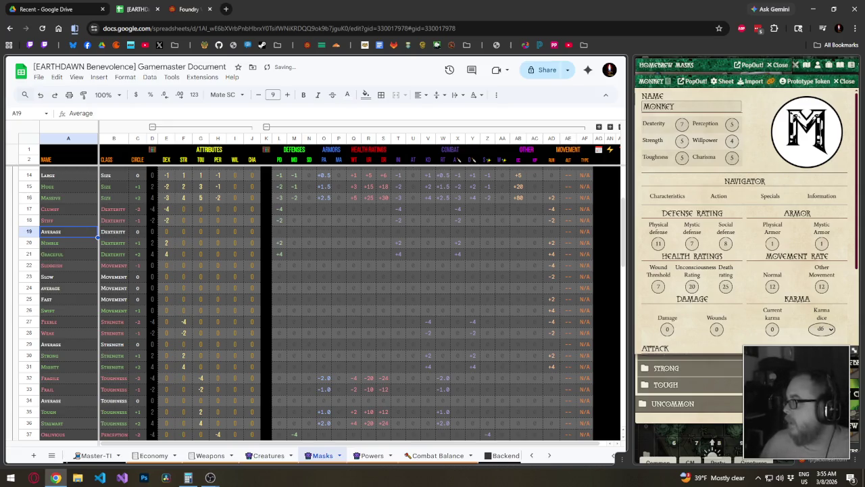
# - Inspect the health-rating formulas in Q18 and R20
pyautogui.click(765, 446)
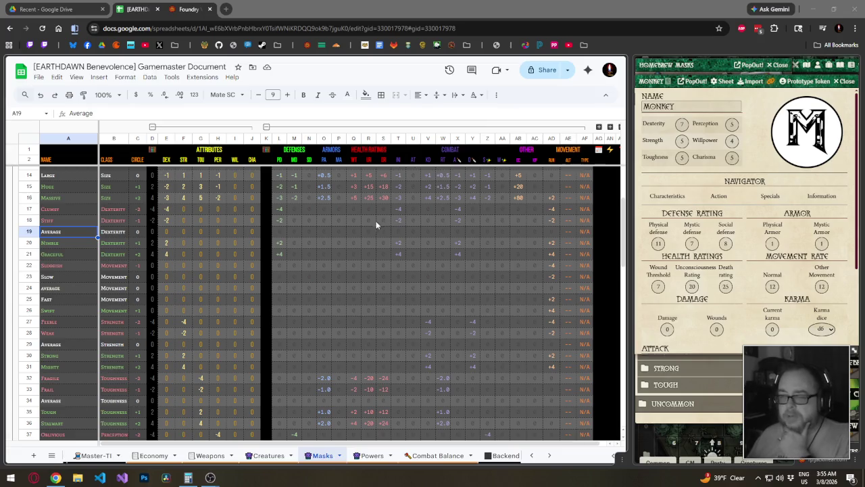
pyautogui.click(357, 221)
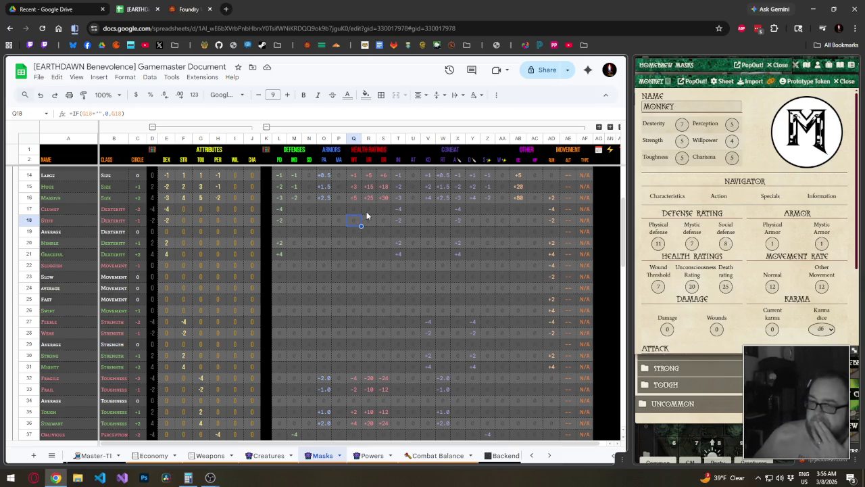
pyautogui.click(373, 242)
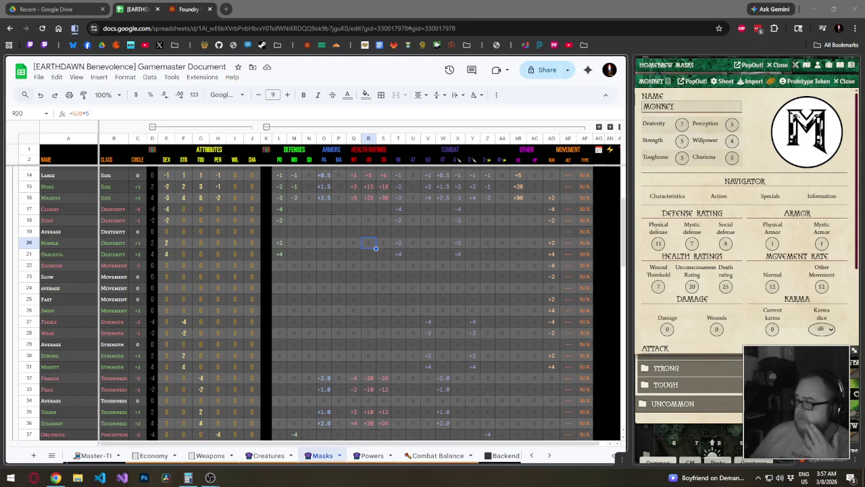
pyautogui.click(354, 333)
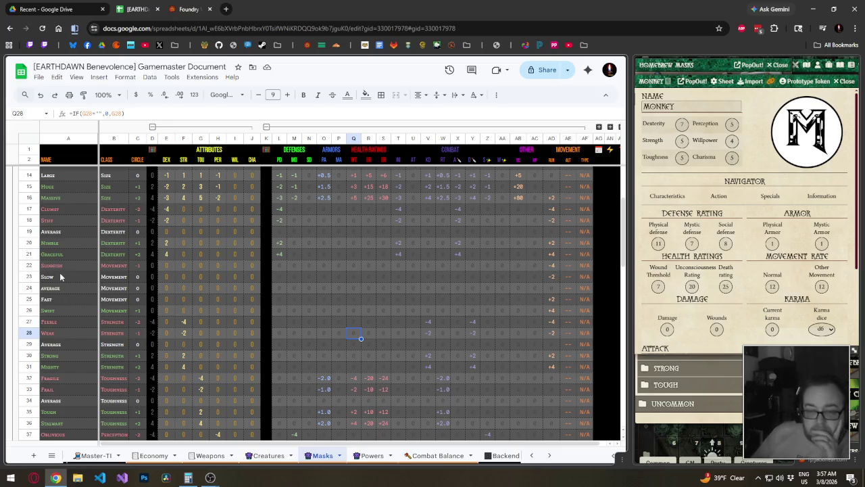
pyautogui.moveTo(29, 265)
pyautogui.mouseDown()
pyautogui.moveTo(30, 308)
pyautogui.moveTo(36, 288)
pyautogui.mouseUp()
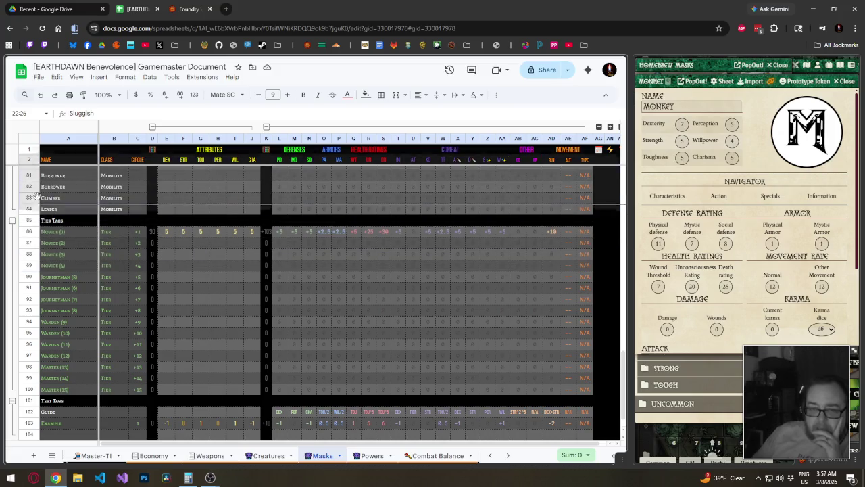
# - Move the five Movement mask rows under Behavior Masks and rename that heading Derived Masks
pyautogui.moveTo(35, 287)
pyautogui.mouseDown()
pyautogui.moveTo(52, 365)
pyautogui.moveTo(71, 268)
pyautogui.mouseUp()
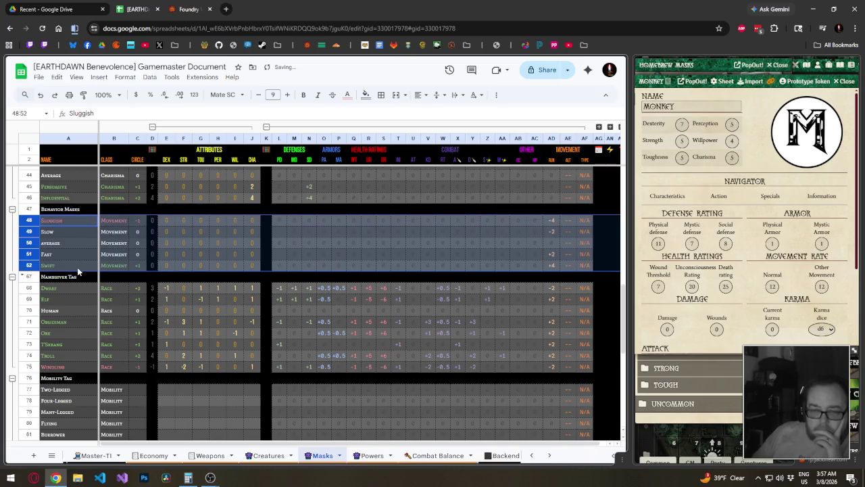
pyautogui.click(54, 208)
pyautogui.press('F2')
pyautogui.hotkey('ctrl', 'BackSpace')
pyautogui.write('Derive')
pyautogui.write('d')
pyautogui.press('Return')
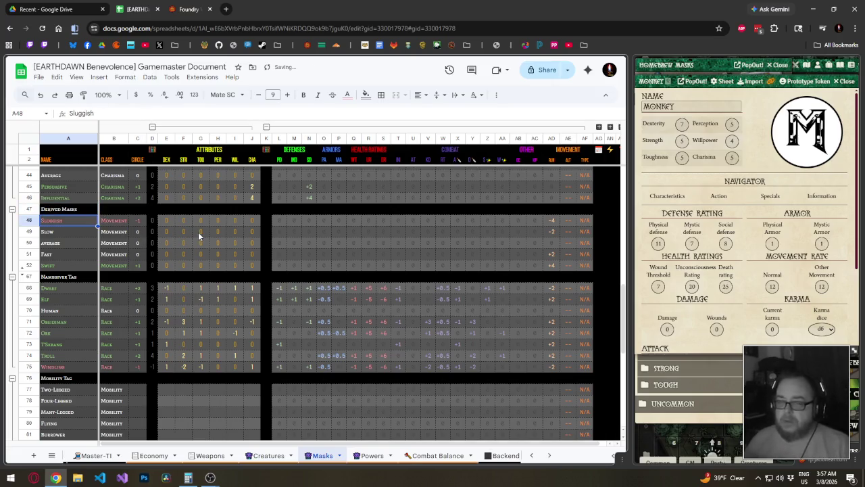
# - Rename the Core Masks heading to Attribute Masks and collapse that row group
pyautogui.scroll(5, 172, 261)
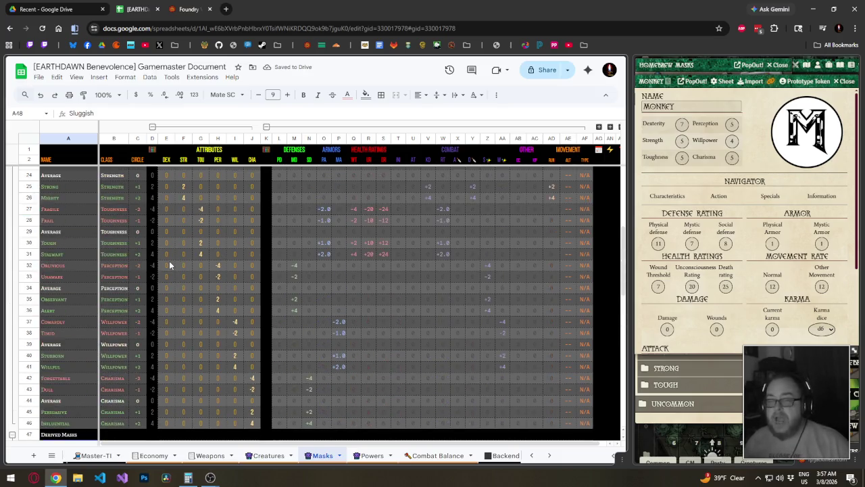
pyautogui.scroll(5, 184, 248)
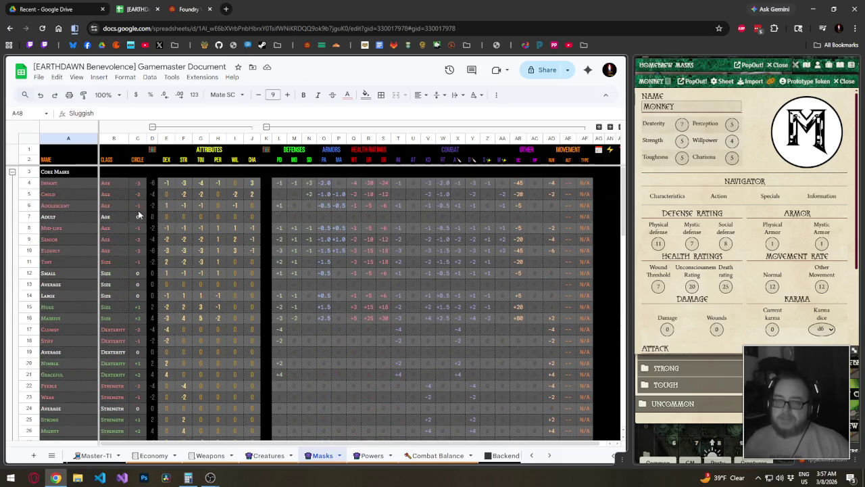
pyautogui.click(64, 172)
pyautogui.press('F2')
pyautogui.press('Home')
pyautogui.hotkey('ctrl', 'shift', 'Right')
pyautogui.write('Attribu')
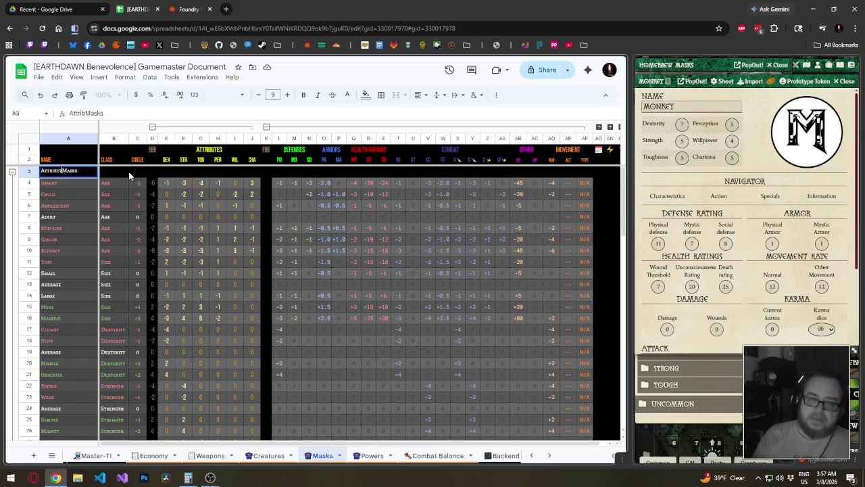
pyautogui.write('te')
pyautogui.press('Return')
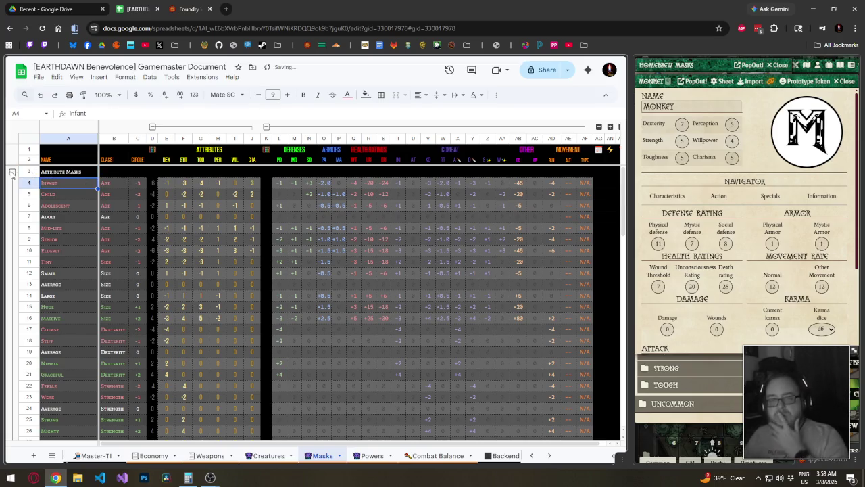
pyautogui.click(12, 172)
pyautogui.click(126, 229)
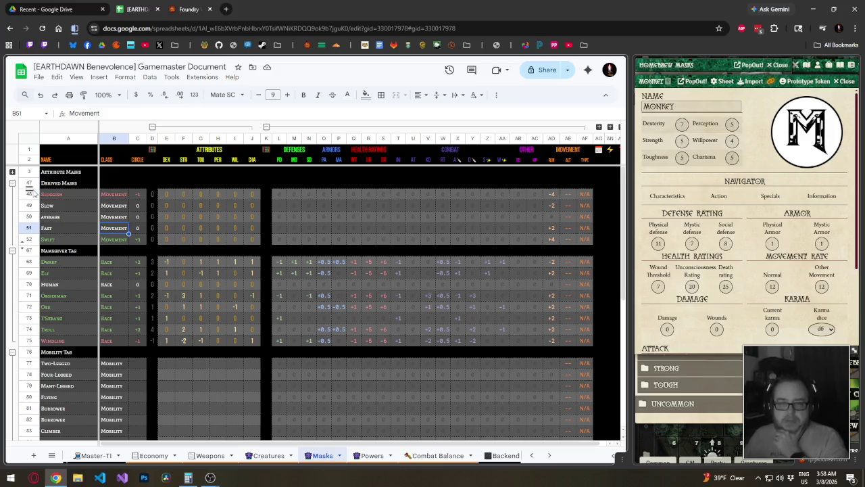
# - Move the Mobility Tag rows 76–84 up above the Namegiver Tag group
pyautogui.scroll(-1, 87, 365)
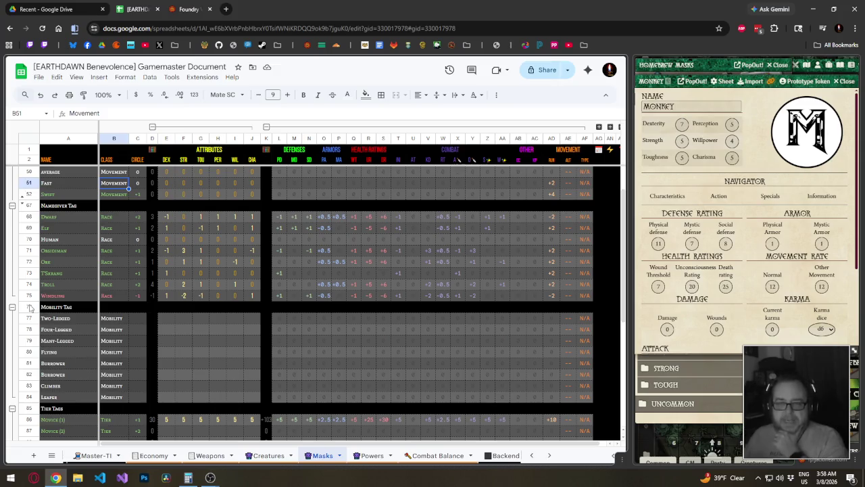
pyautogui.moveTo(30, 308); pyautogui.dragTo(30, 397)
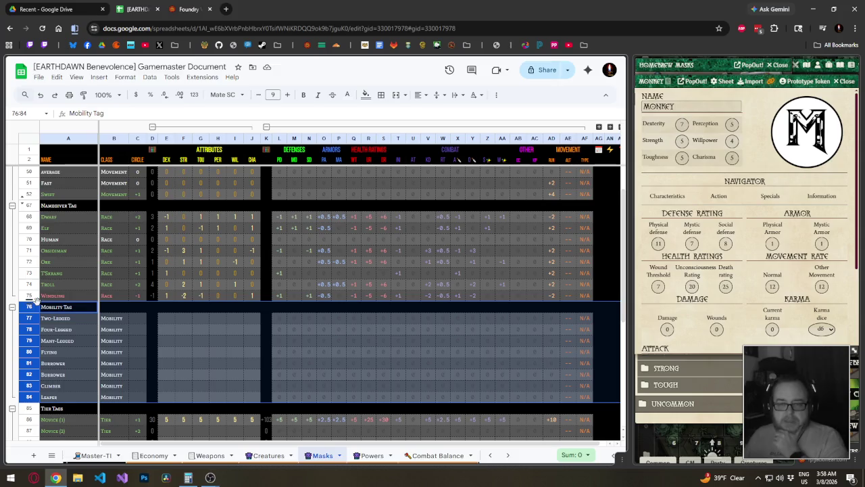
pyautogui.moveTo(31, 306); pyautogui.dragTo(39, 207)
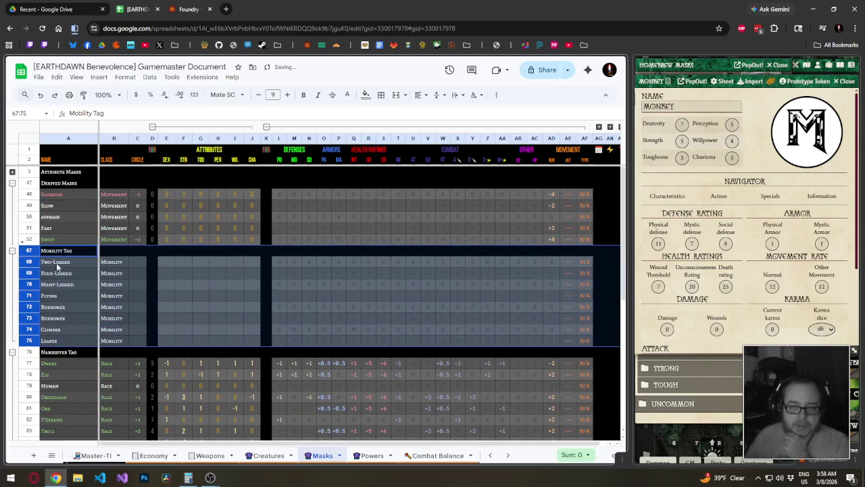
# - Unhide and delete the empty rows 53–66 below the Derived Masks
pyautogui.click(23, 245)
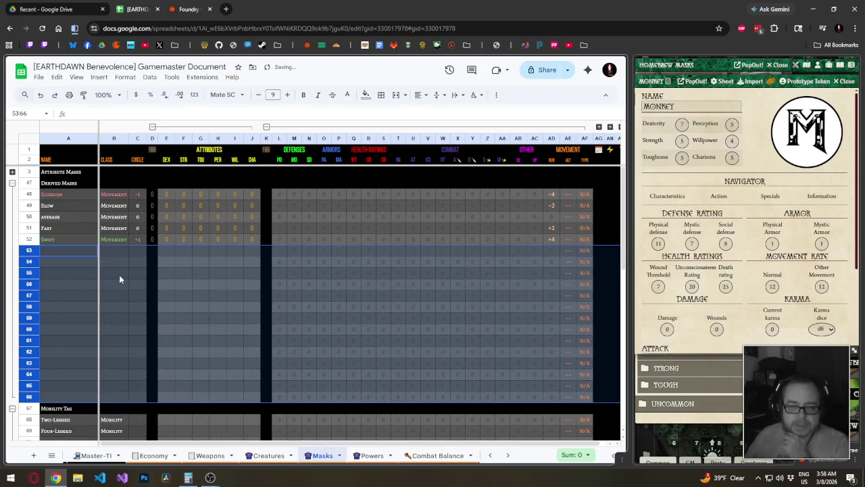
pyautogui.rightClick(23, 250)
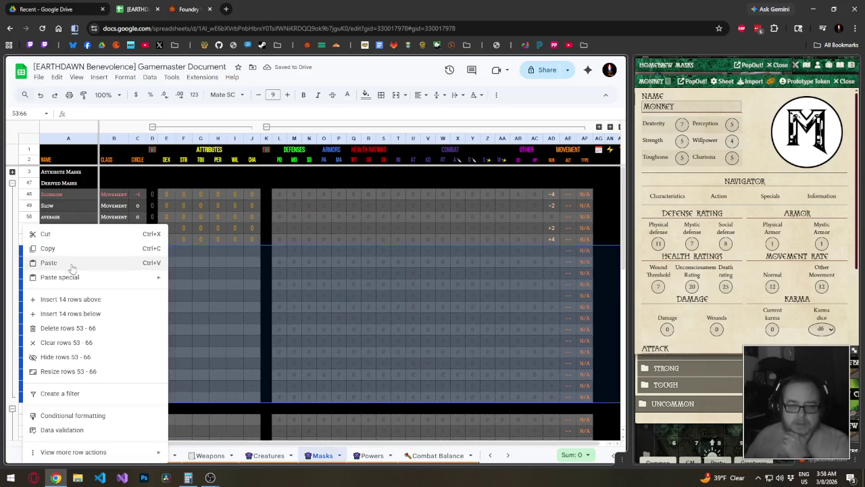
pyautogui.click(64, 328)
pyautogui.click(249, 289)
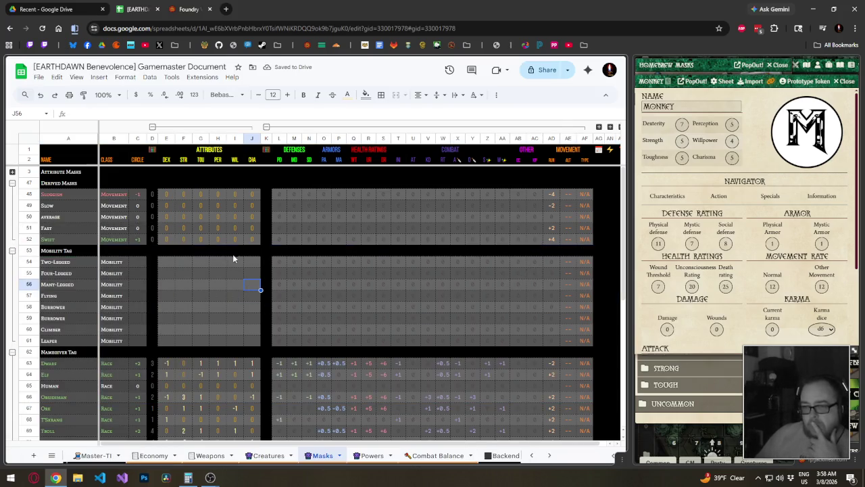
pyautogui.click(567, 262)
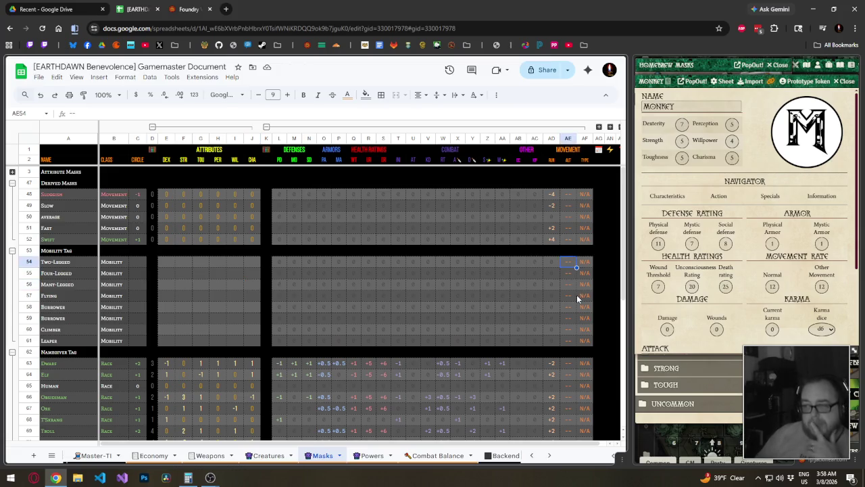
# - Enter Climb as the Two-Legged mask's movement TYPE in AF54
pyautogui.press('Left')
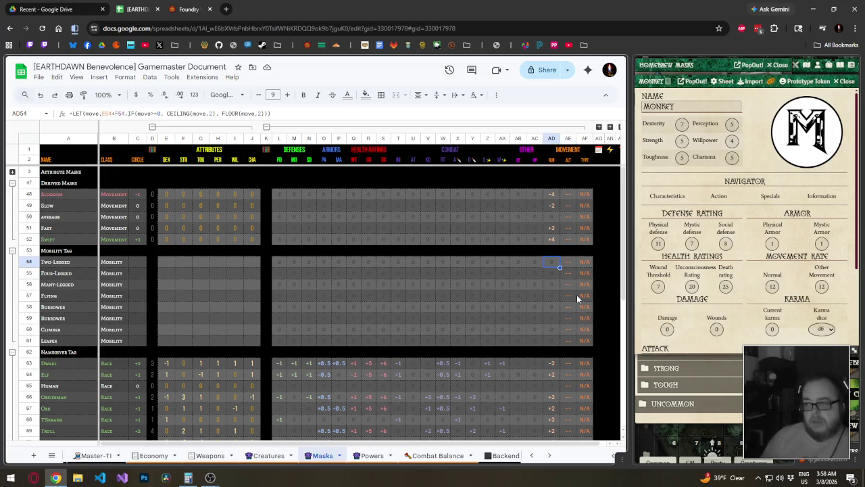
pyautogui.press('Right')
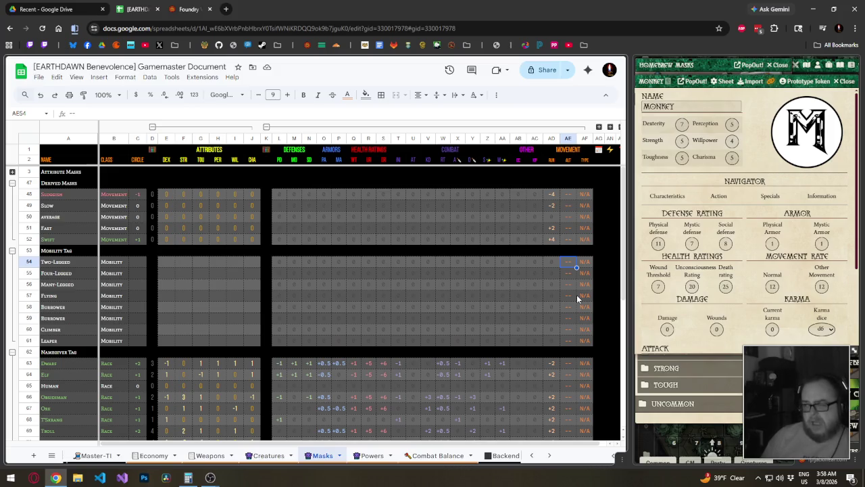
pyautogui.press('Right')
pyautogui.write('Climb')
pyautogui.press('Return')
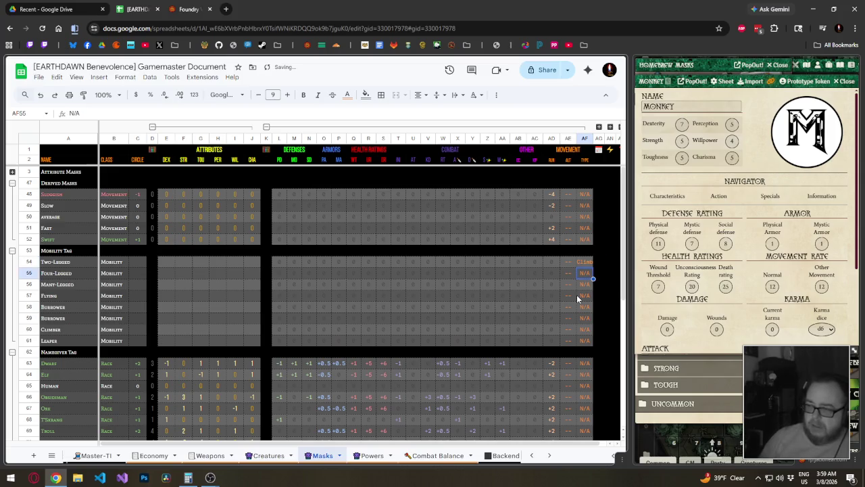
# - Select the movement TYPE data cells AF3:AF90
pyautogui.click(585, 138)
pyautogui.moveTo(584, 160)
pyautogui.mouseDown()
pyautogui.moveTo(584, 150)
pyautogui.moveTo(589, 165)
pyautogui.mouseUp()
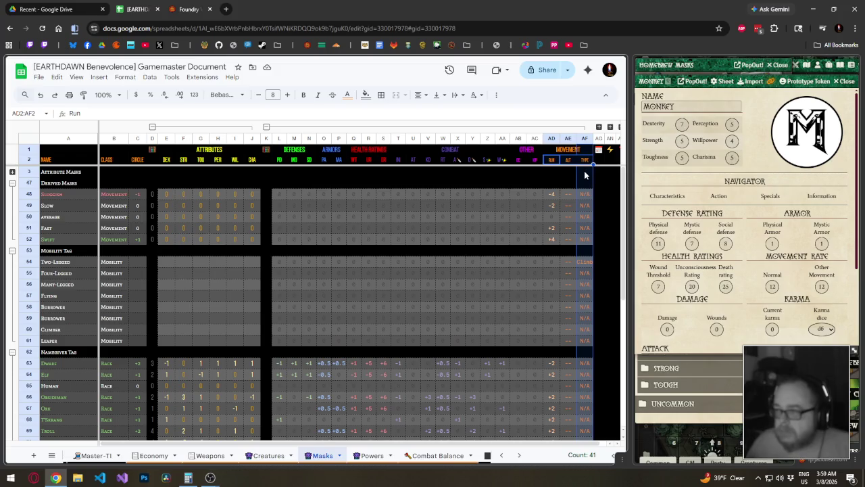
pyautogui.click(586, 139)
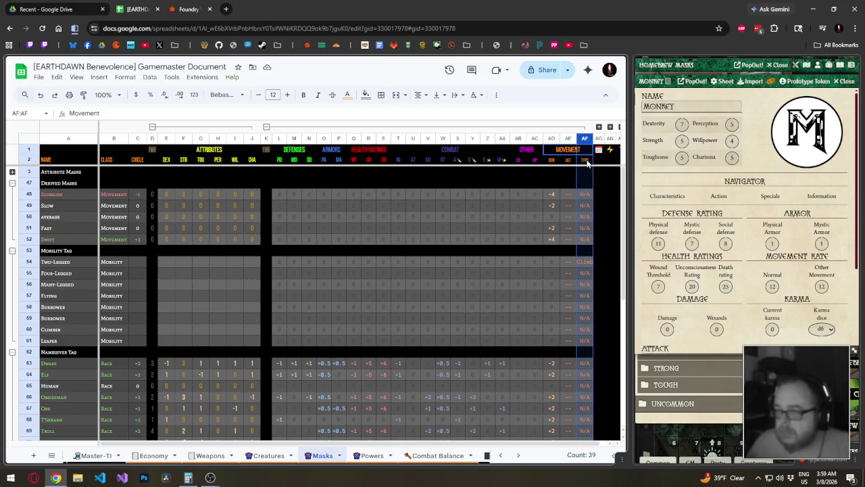
pyautogui.click(585, 151)
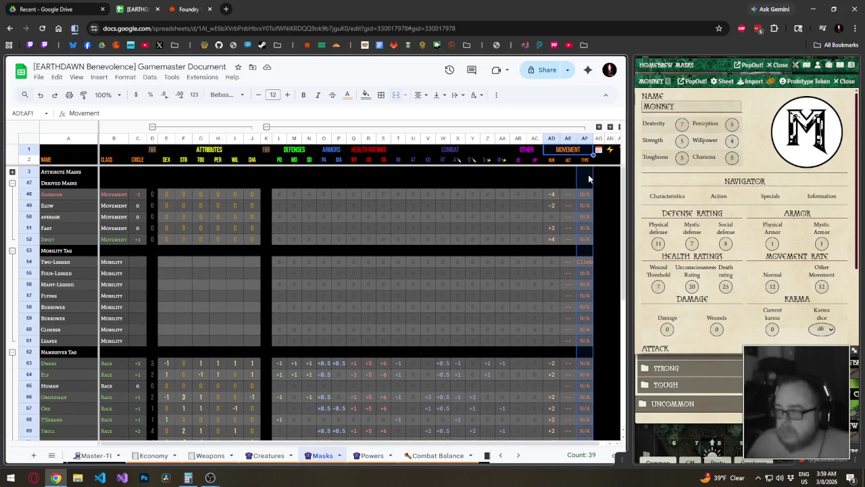
pyautogui.click(588, 173)
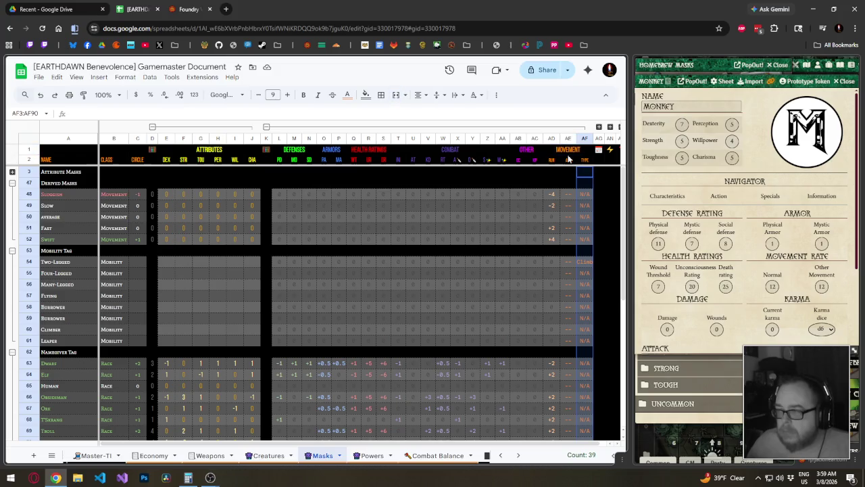
# - Set the TYPE cells AF3:AF90 in the Bebas Neue font
pyautogui.click(233, 94)
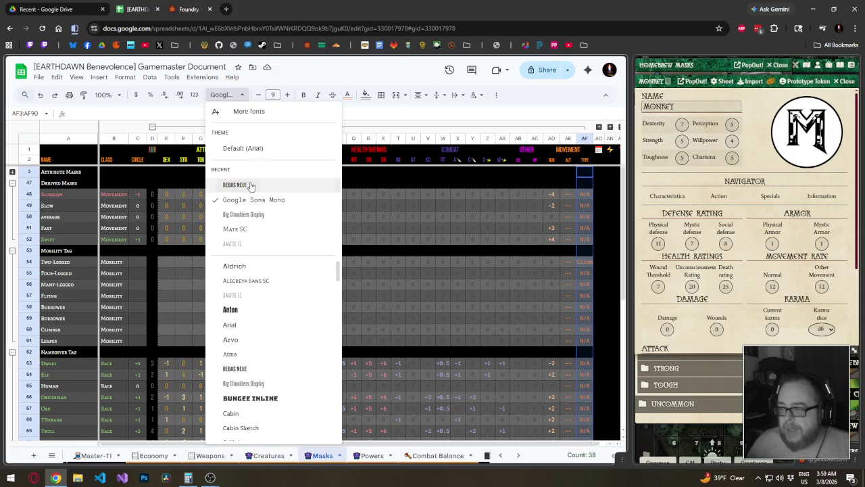
pyautogui.click(250, 184)
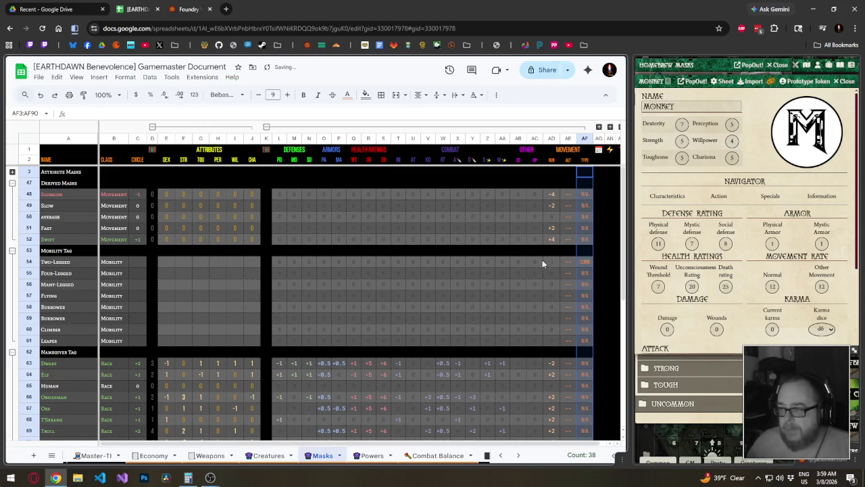
pyautogui.click(585, 273)
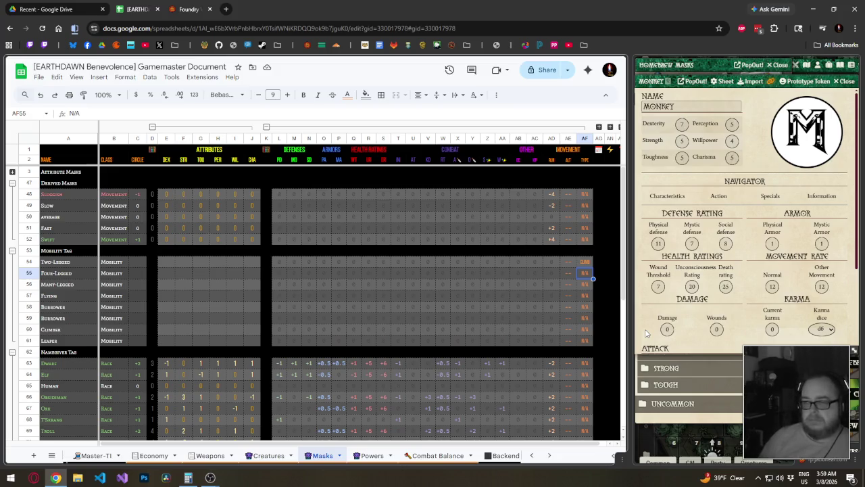
# - Change the row 54 mask name from Two-Legged to Bipedal
pyautogui.press('Up')
pyautogui.press('Left')
pyautogui.press('Left')
pyautogui.press('Left')
pyautogui.press('Left')
pyautogui.press('Left')
pyautogui.press('Left')
pyautogui.press('Left')
pyautogui.press('Left')
pyautogui.press('Left')
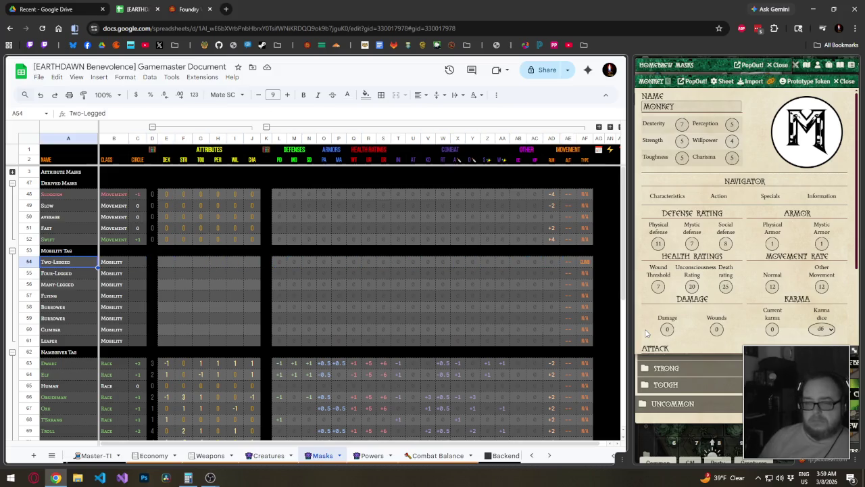
pyautogui.write('Bipel')
pyautogui.press('BackSpace')
pyautogui.write('dal')
pyautogui.press('Return')
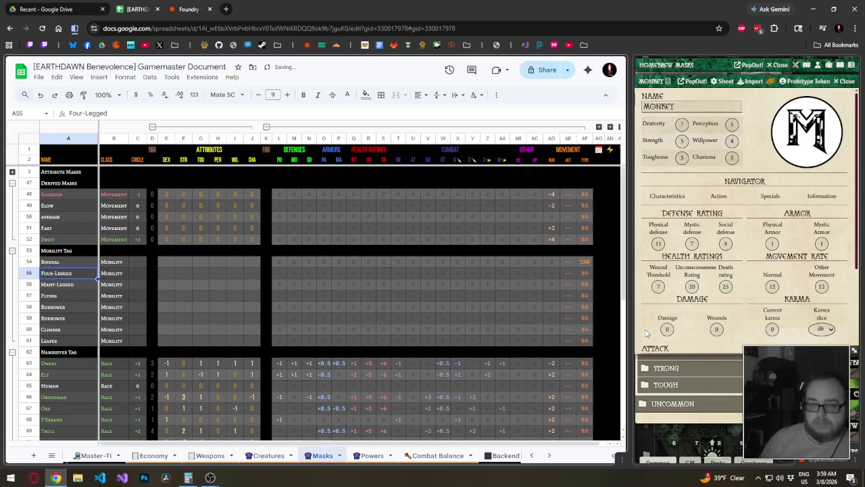